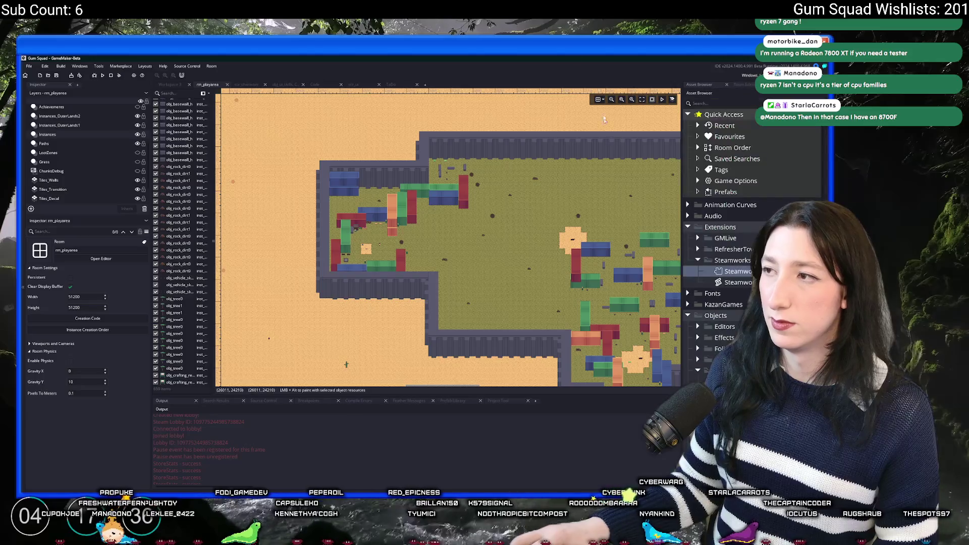
- Pan the play area room, then find 'odo' in asset search to open the ToDo notes
left_click_drag(570, 184, 431, 114)
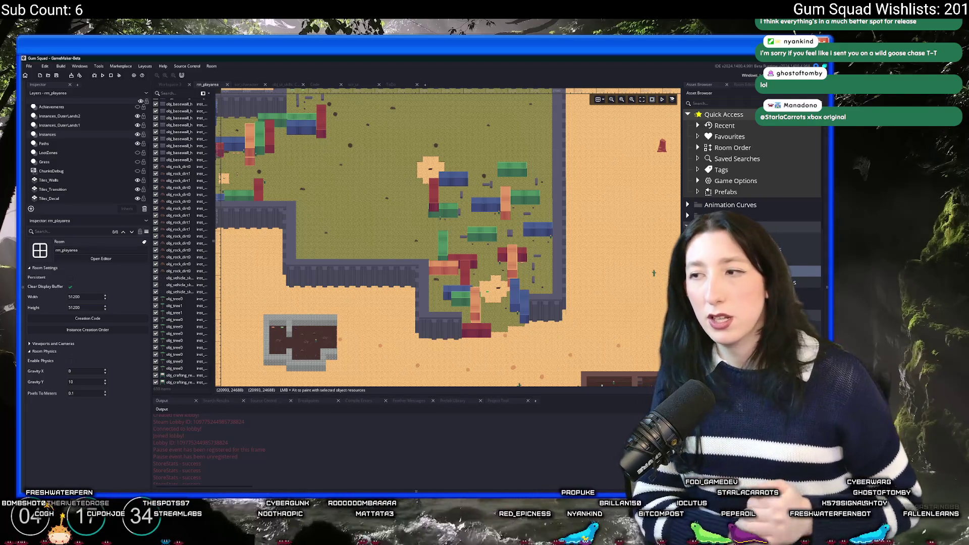
key("ctrl+t")
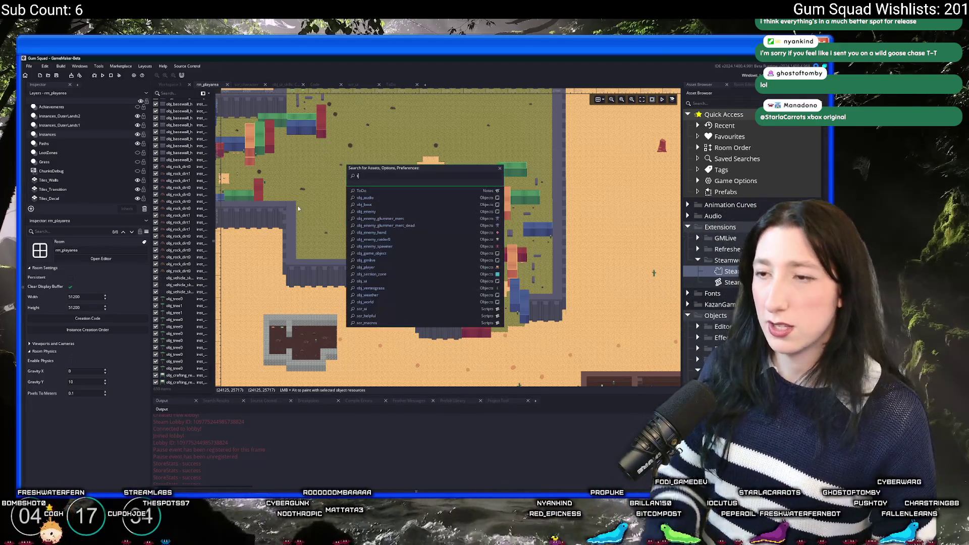
type("odo")
key("Return")
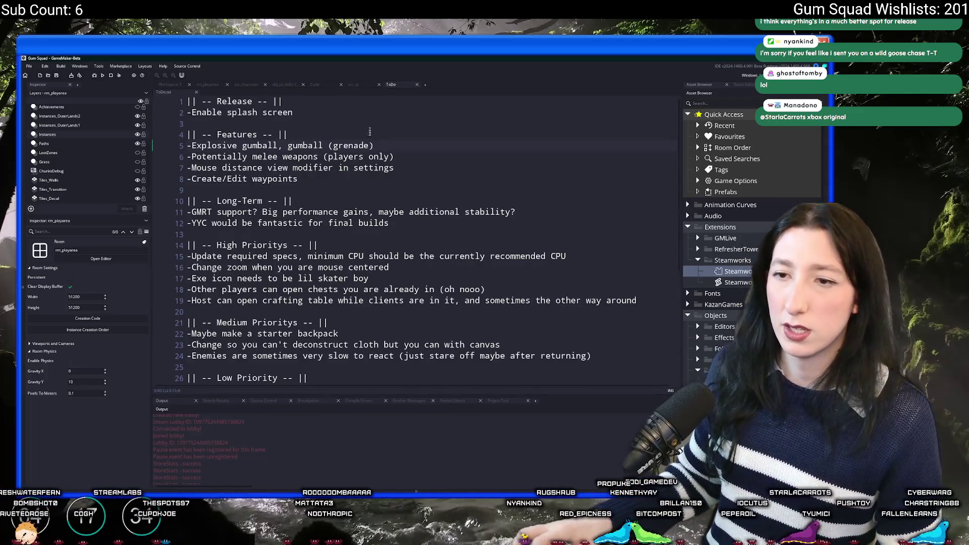
left_click(568, 256)
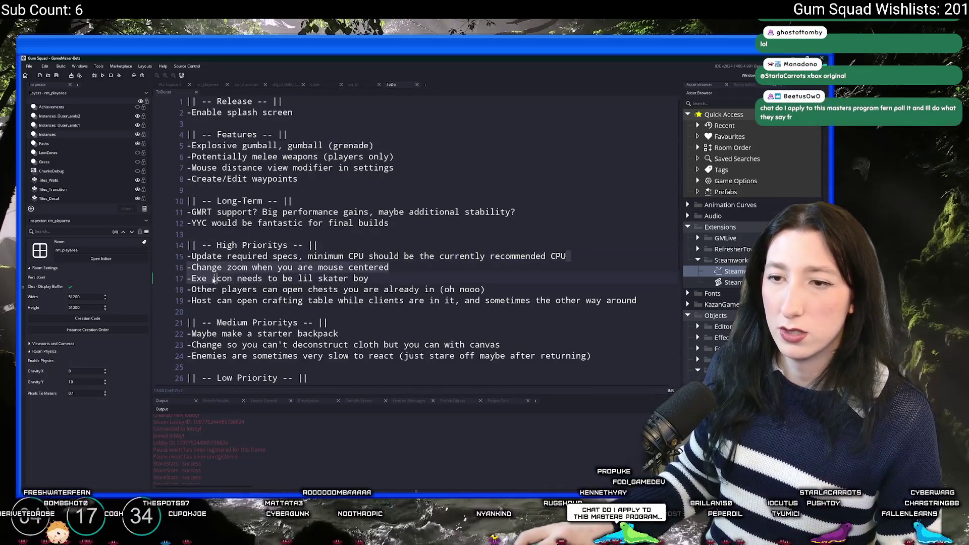
key("Home")
key("Down")
key("shift+Down")
key("shift+Down")
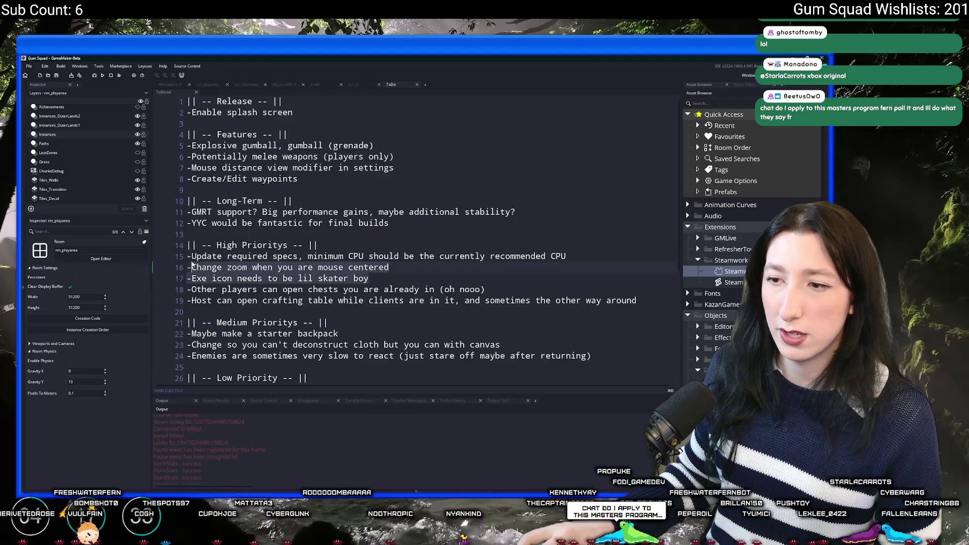
scroll(308, 315, "down", 1)
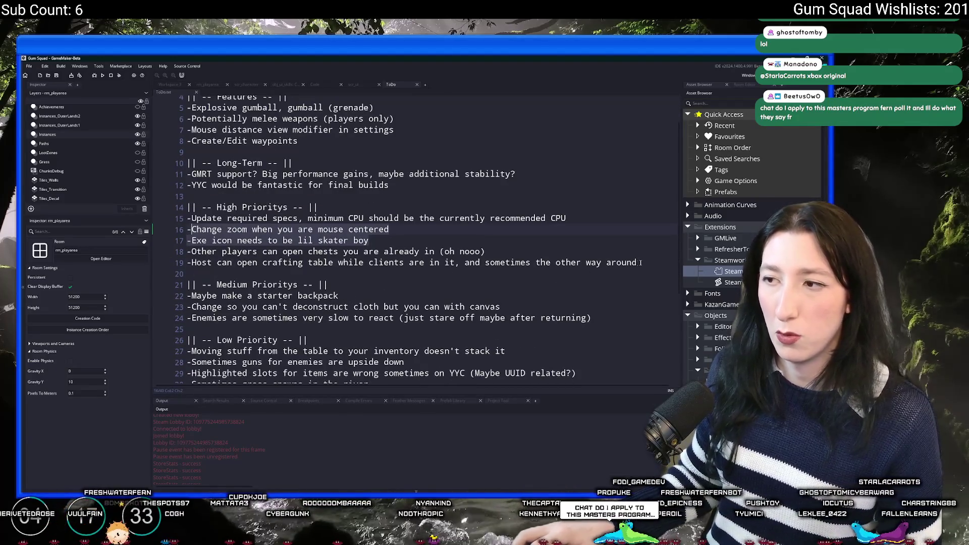
key("Down")
key("shift+Down")
key("shift+Down")
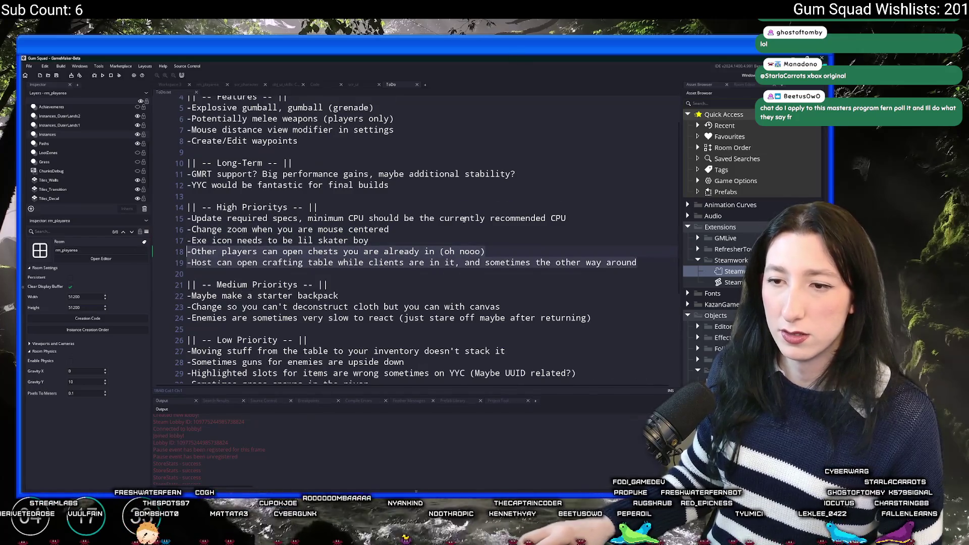
scroll(291, 311, "down", 3)
scroll(454, 173, "up", 1)
scroll(454, 173, "up", 1)
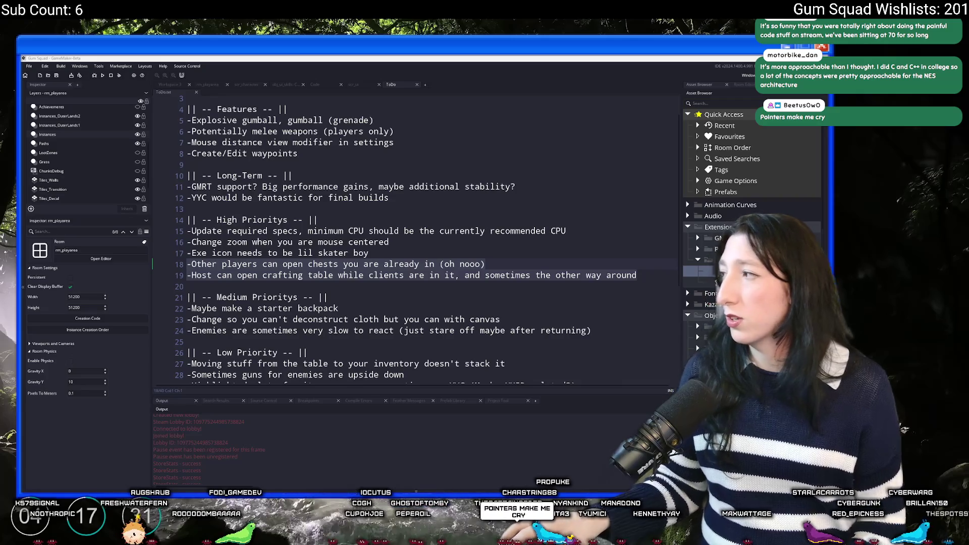
key("alt+Tab")
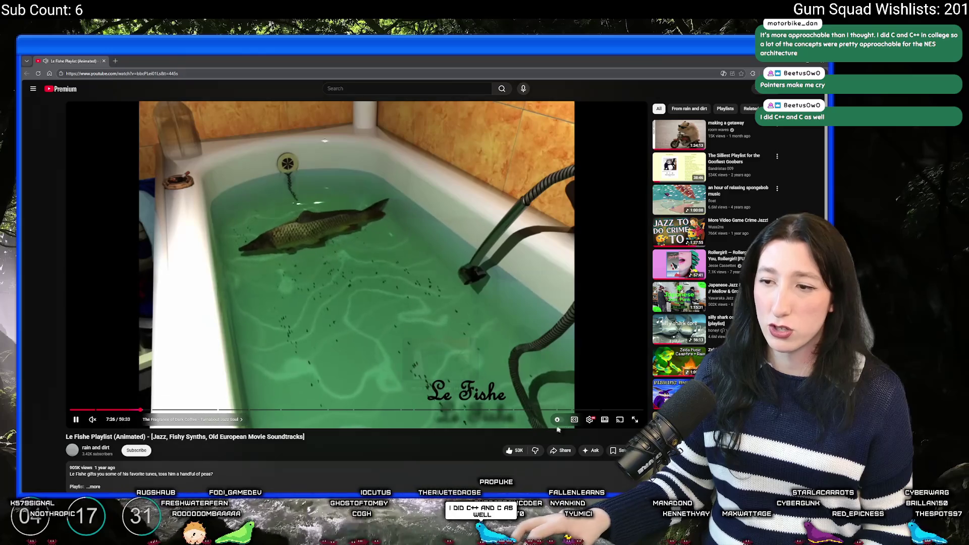
- Watch the Le Fishe Playlist video fullscreen, then exit fullscreen and switch back to GameMaker
key("f")
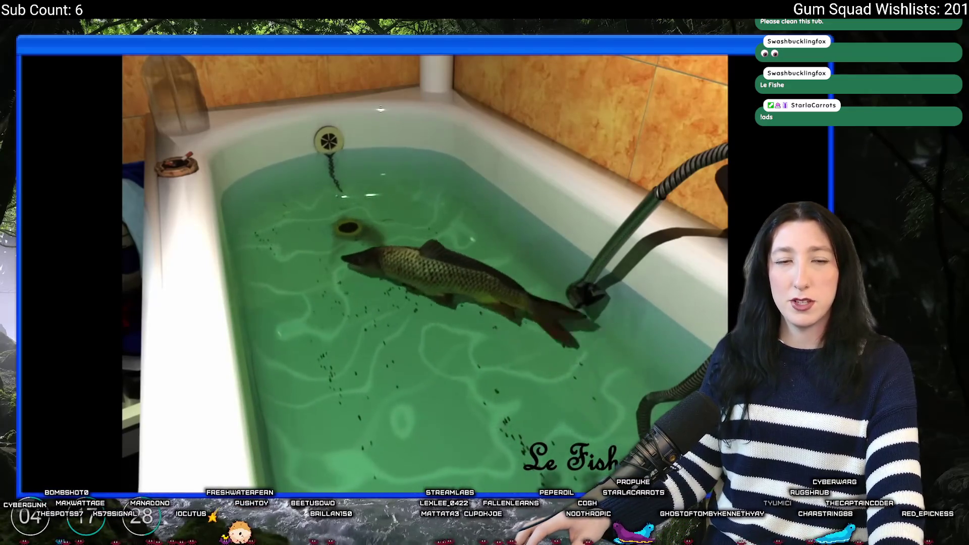
mouse_move(359, 366)
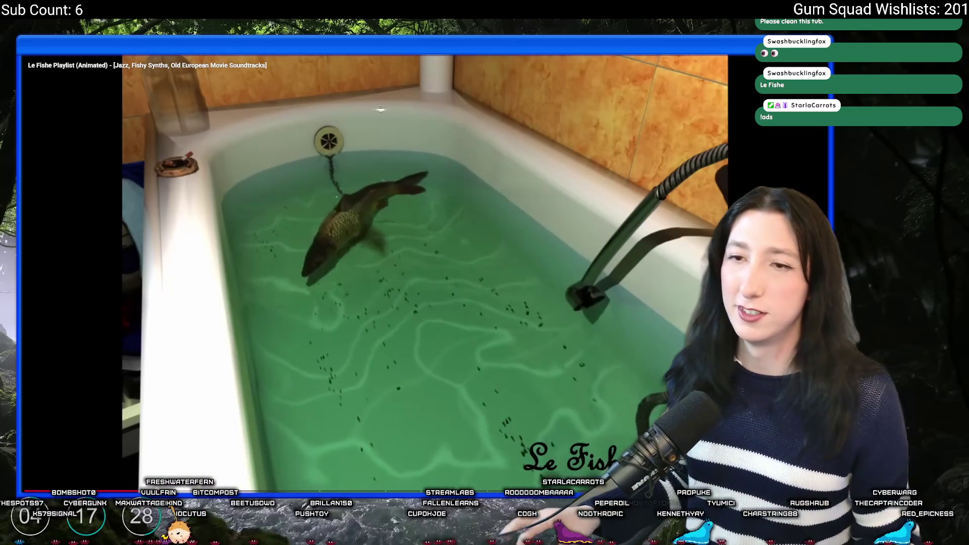
key("Escape")
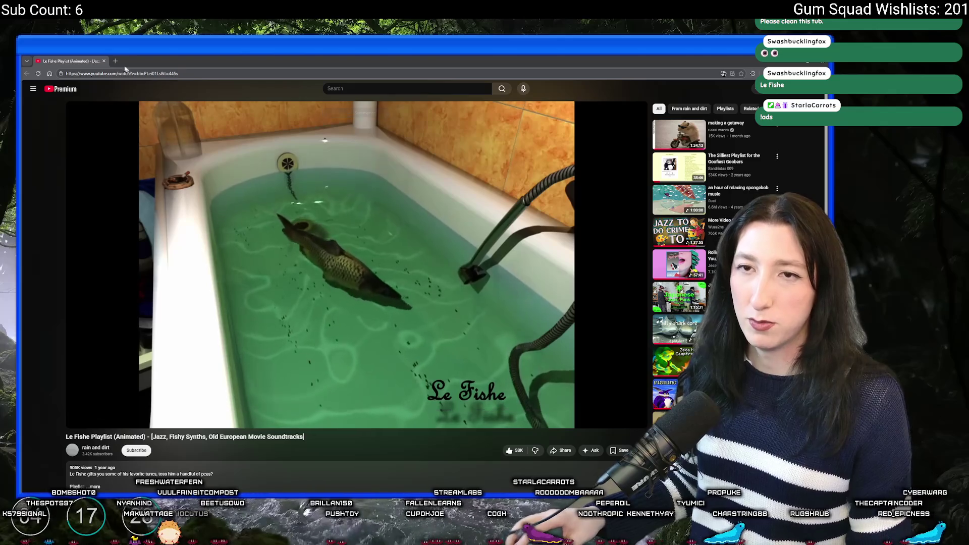
key("alt+Tab")
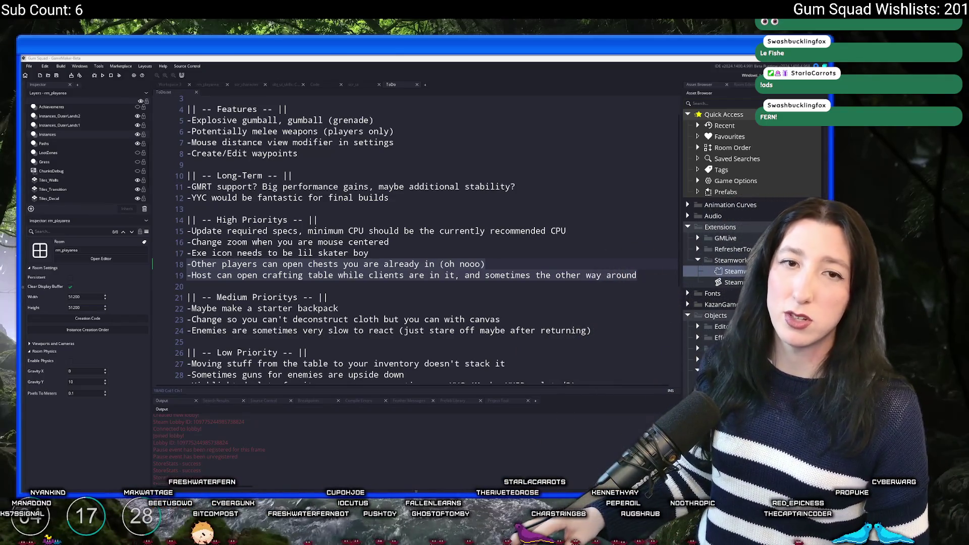
- Browse the repository's commit history, checking the Weather flip and Test commits
key("alt+Tab")
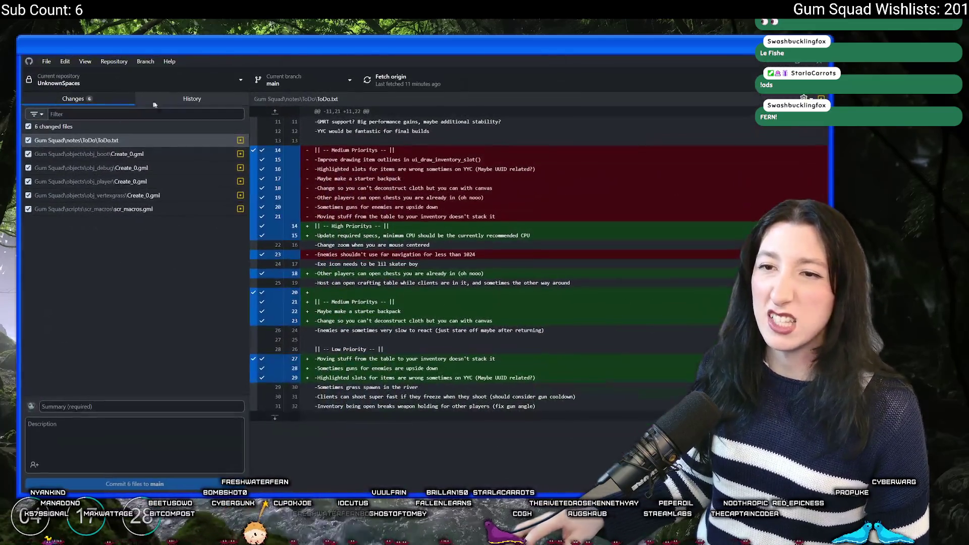
left_click(192, 99)
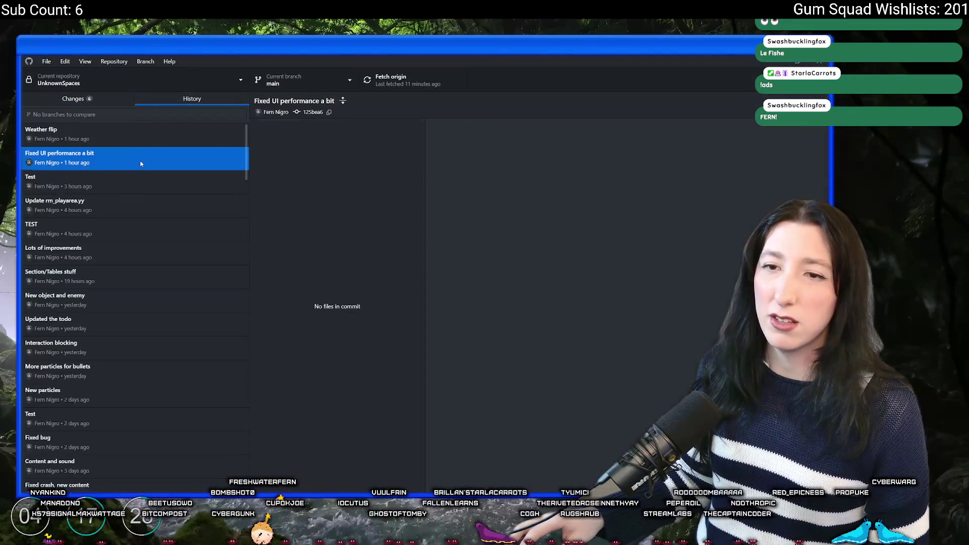
left_click(134, 133)
left_click(133, 176)
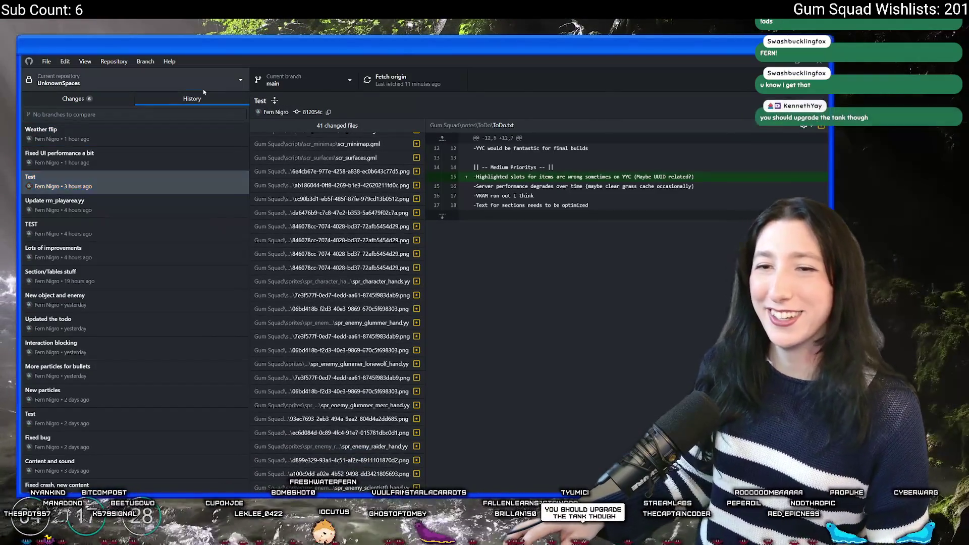
left_click(131, 80)
left_click(132, 79)
- Review the pending diffs for obj_debug, obj_boot, obj_player, obj_vertexgrass and scr_macros
key("ctrl+1")
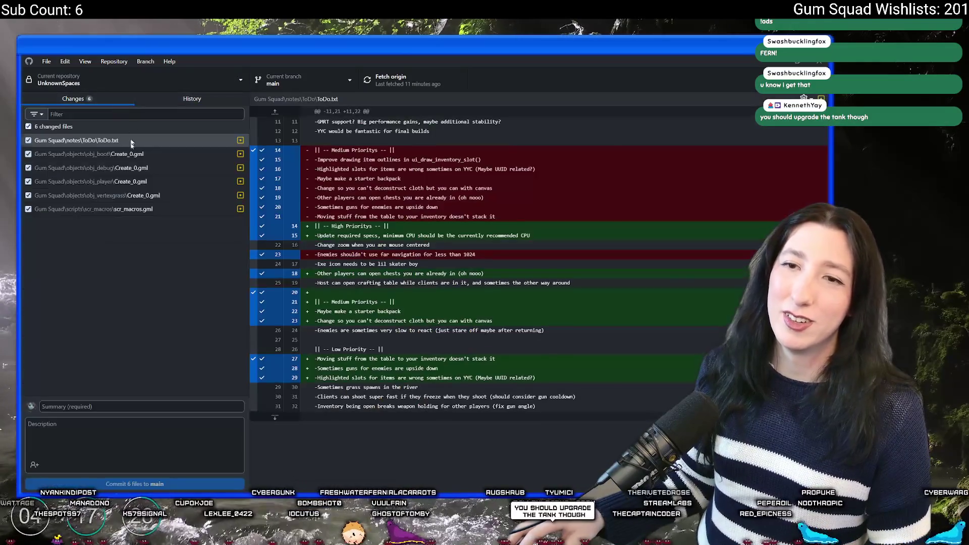
left_click(158, 169)
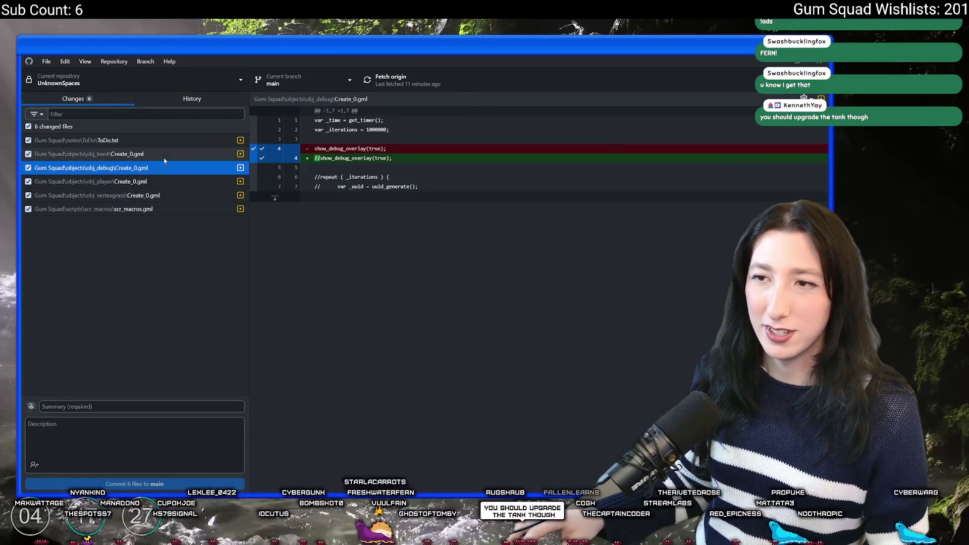
left_click(152, 154)
left_click(152, 181)
left_click(149, 196)
left_click(137, 209)
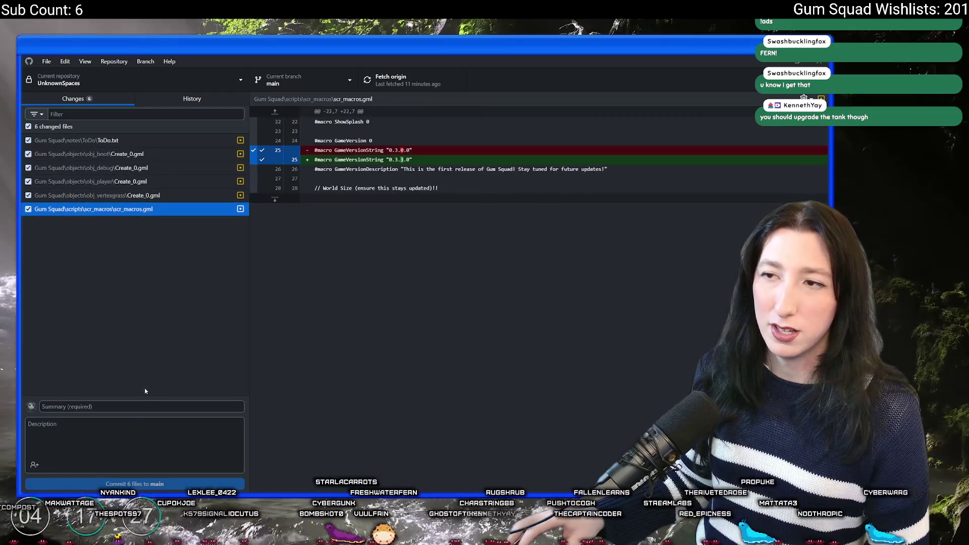
- Commit the six changed files to main with summary 'Fixes' and bring GameMaker forward
left_click(143, 407)
type("Fixes")
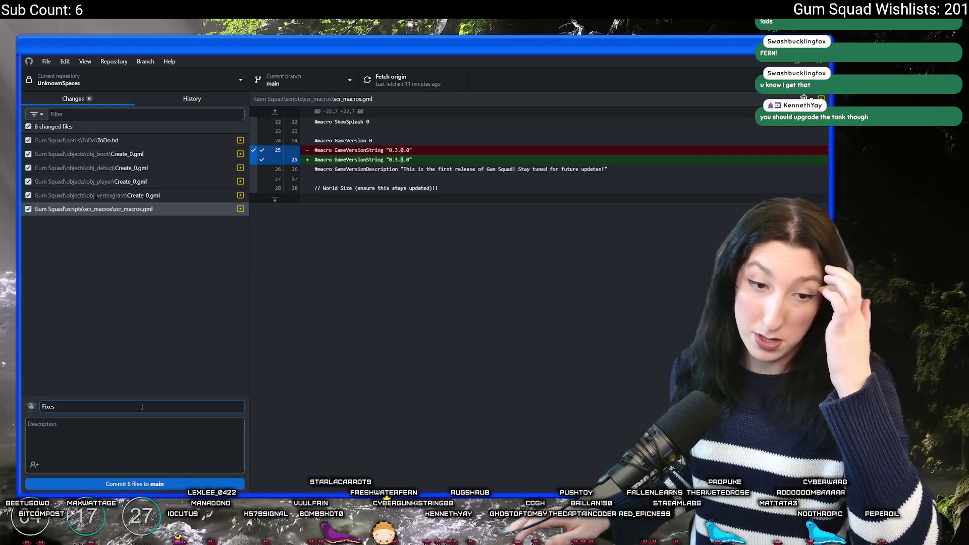
left_click(172, 483)
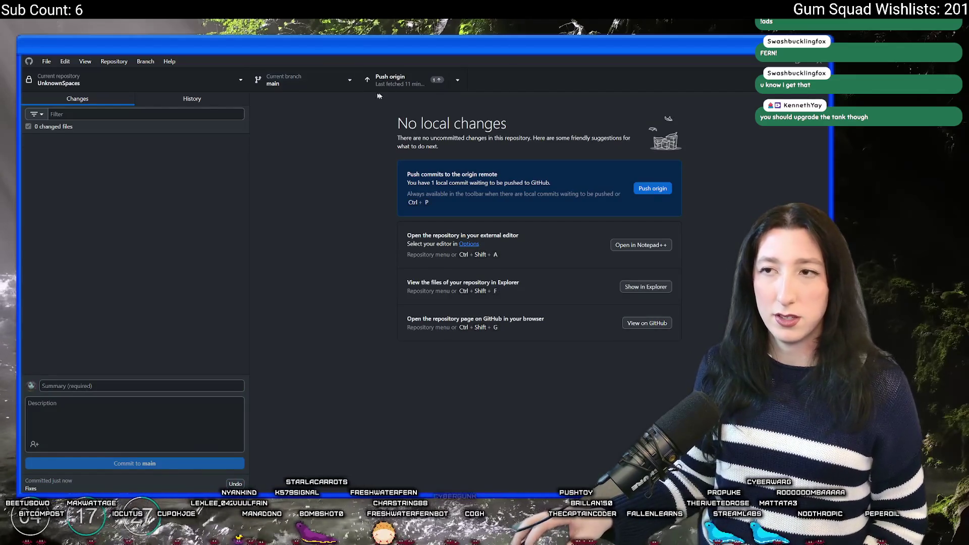
mouse_move(403, 59)
left_mouse_down()
mouse_move(402, 107)
mouse_move(418, 120)
left_mouse_up()
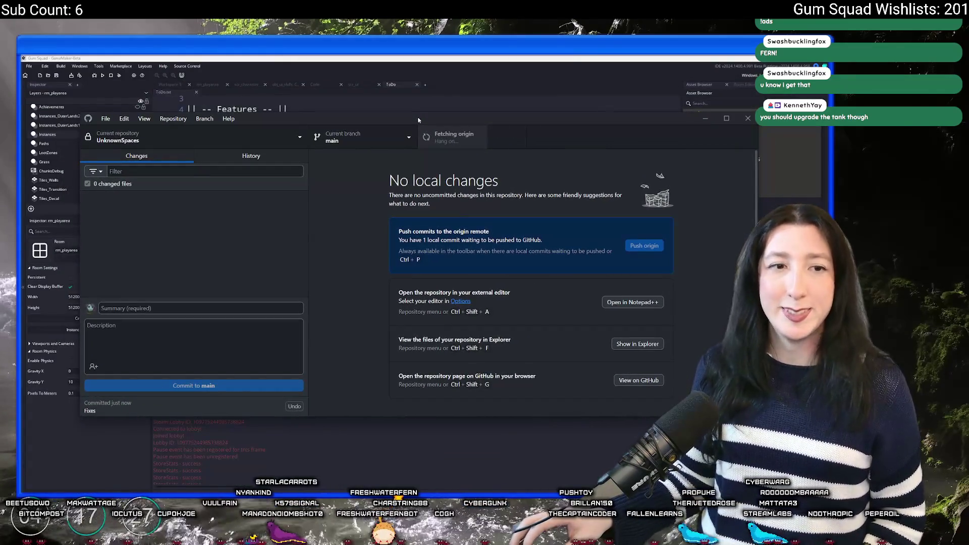
left_click(374, 58)
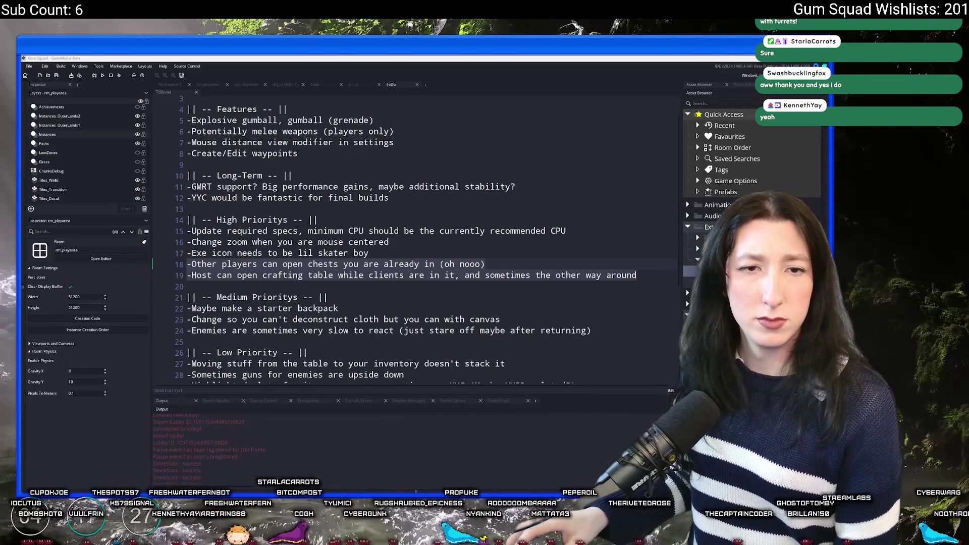
left_click(413, 278)
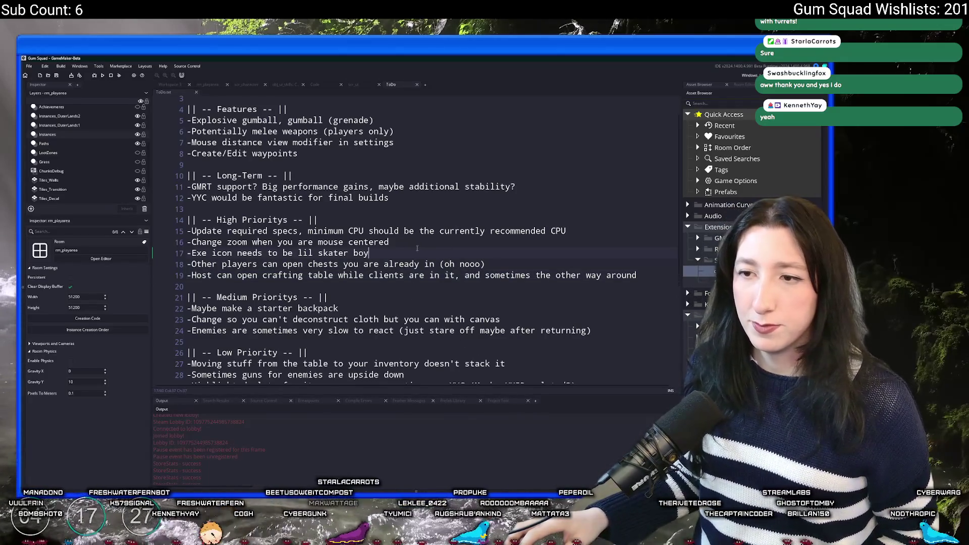
left_click(303, 220)
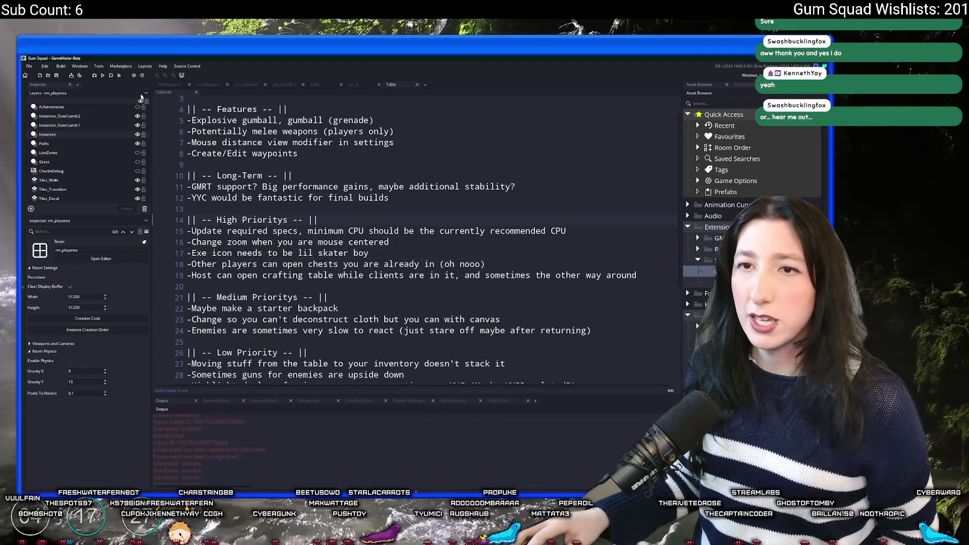
left_click(134, 75)
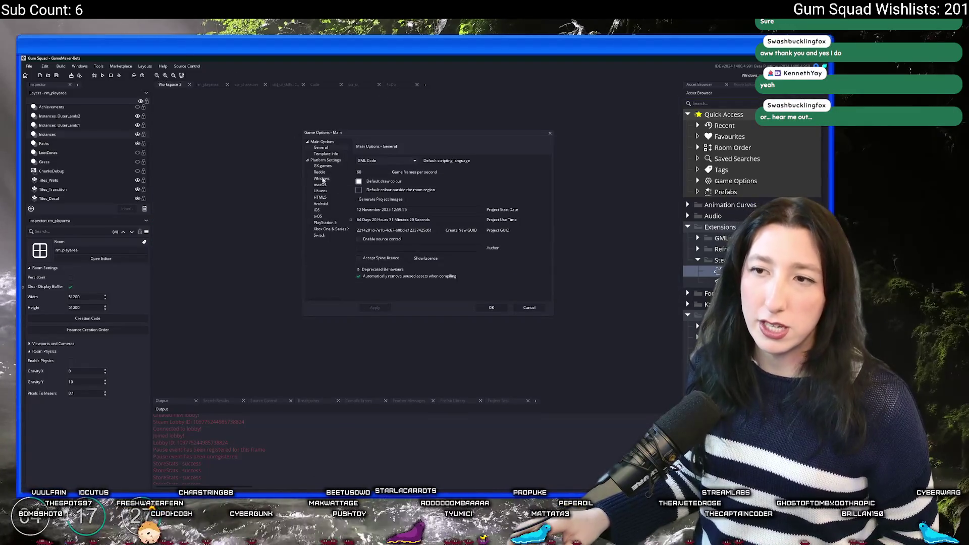
- Pick oldguyv2_icon.png as the Windows icon under Images, then begin saving a sprite in Aseprite
left_click(326, 179)
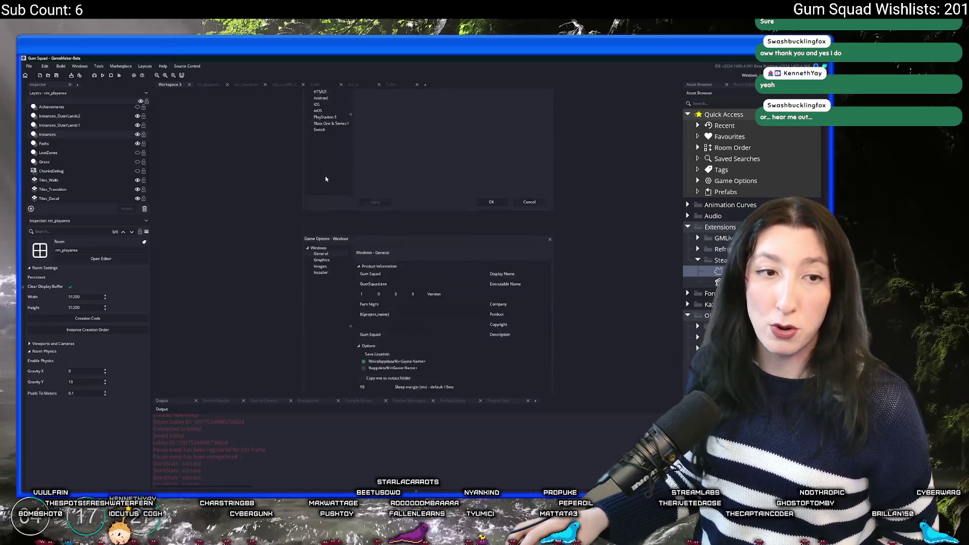
left_click(331, 175)
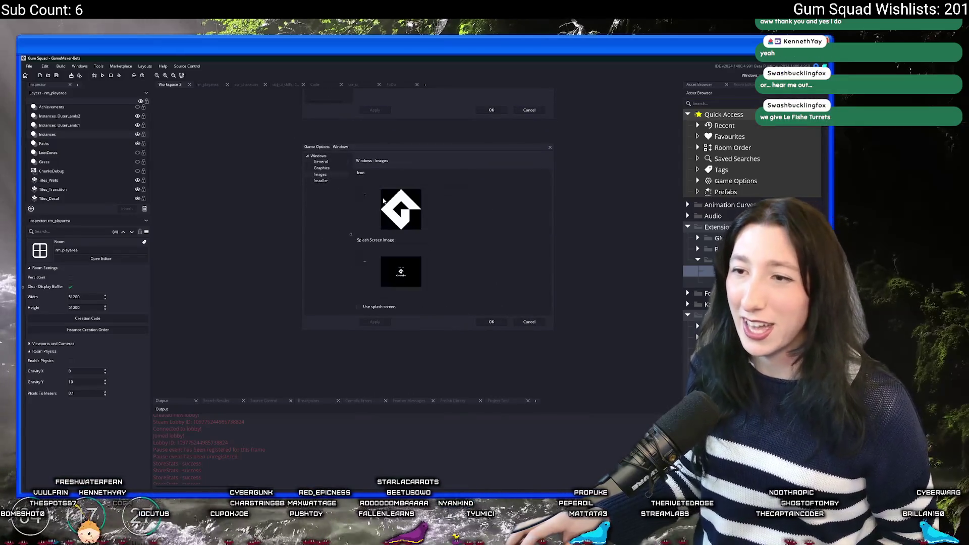
left_click(365, 193)
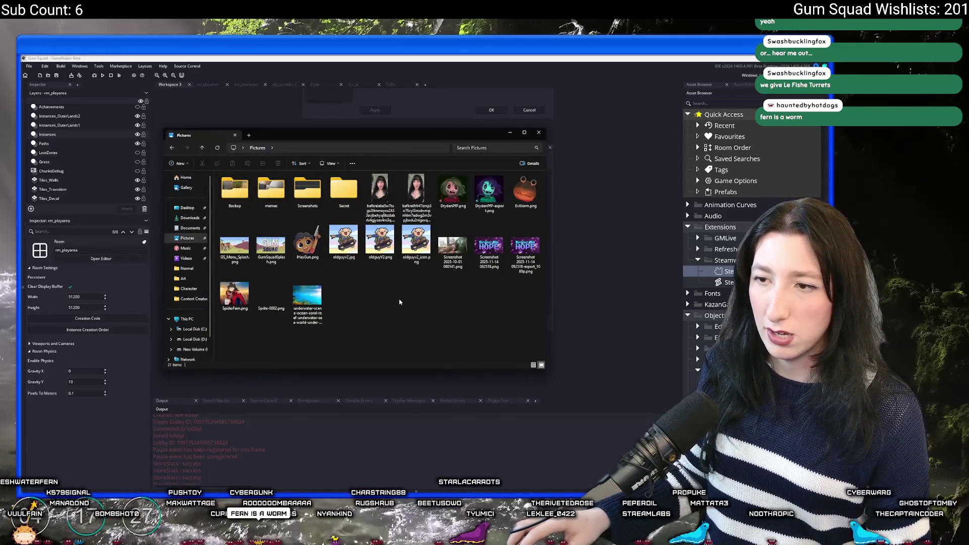
left_click(414, 259)
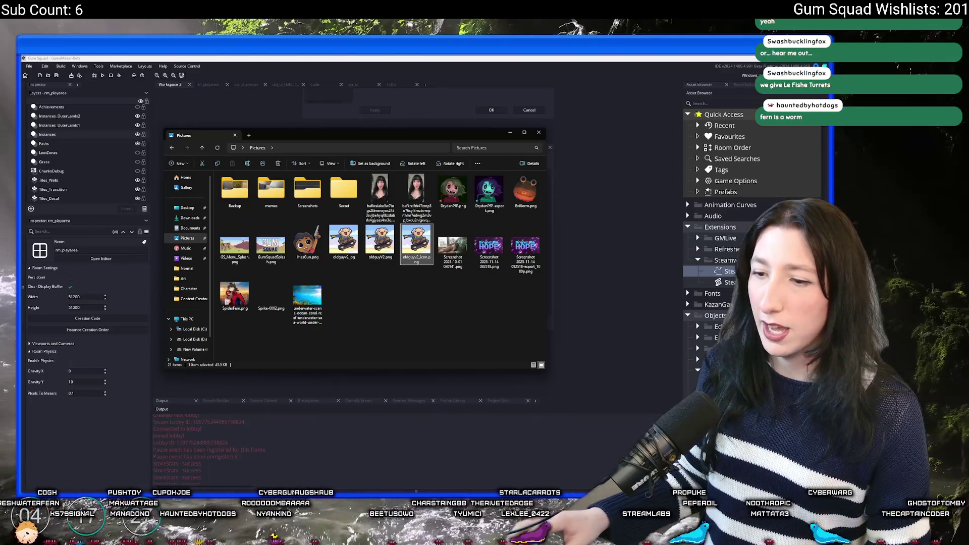
key("alt+Tab")
left_click(26, 65)
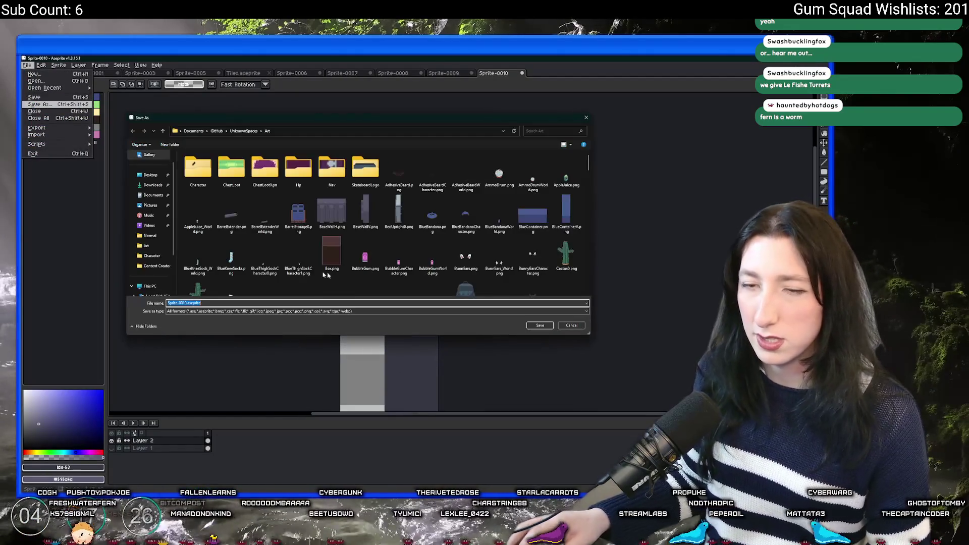
- Cancel the Sprite-0010 save and open oldguyv2_icon.png from Pictures in Aseprite
left_click(217, 311)
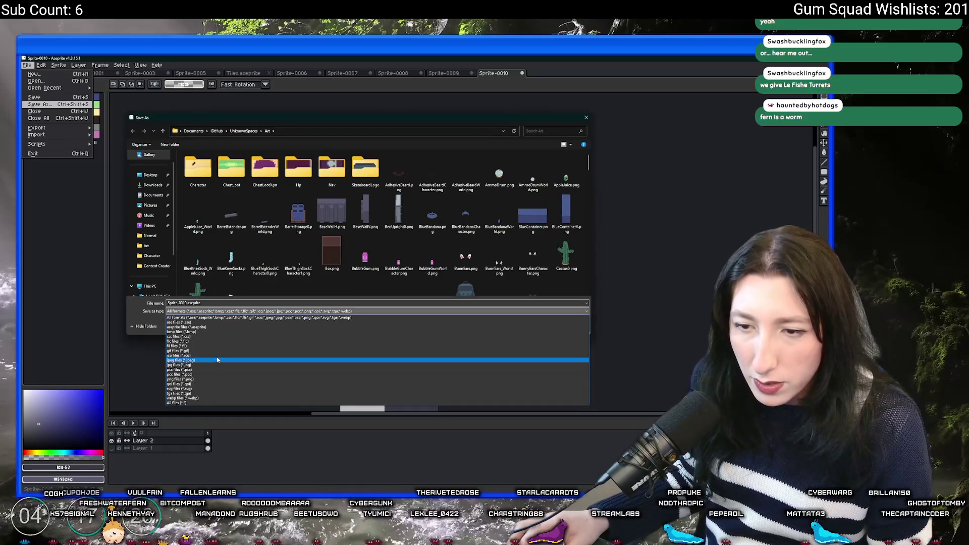
key("Escape")
key("Escape")
key("alt+Tab")
left_click_drag(422, 253, 606, 202)
scroll(499, 235, "down", 2)
key("alt+Tab")
key("alt+Tab")
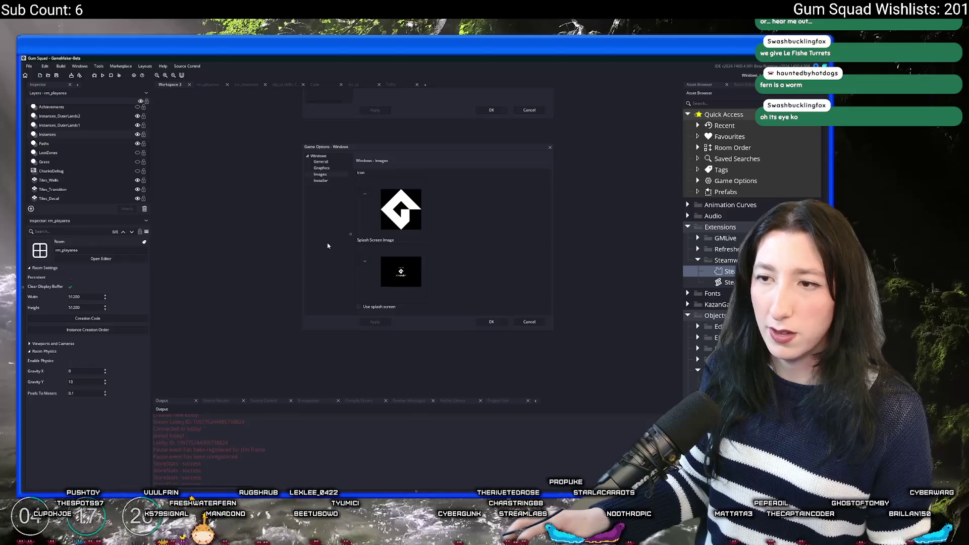
key("alt+Tab")
- Export the oldguyv2_icon image as an .ico file named gs
key("ctrl+shift+e")
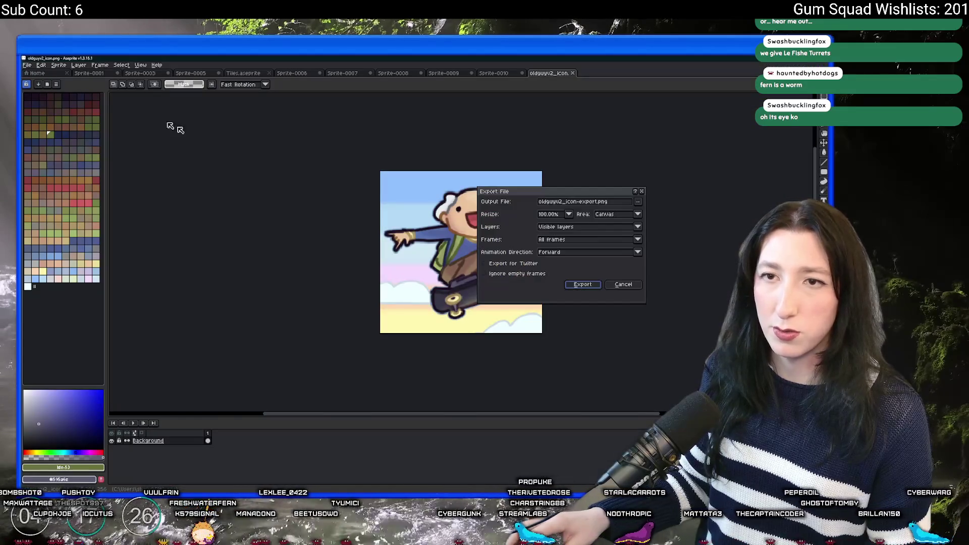
left_click(638, 201)
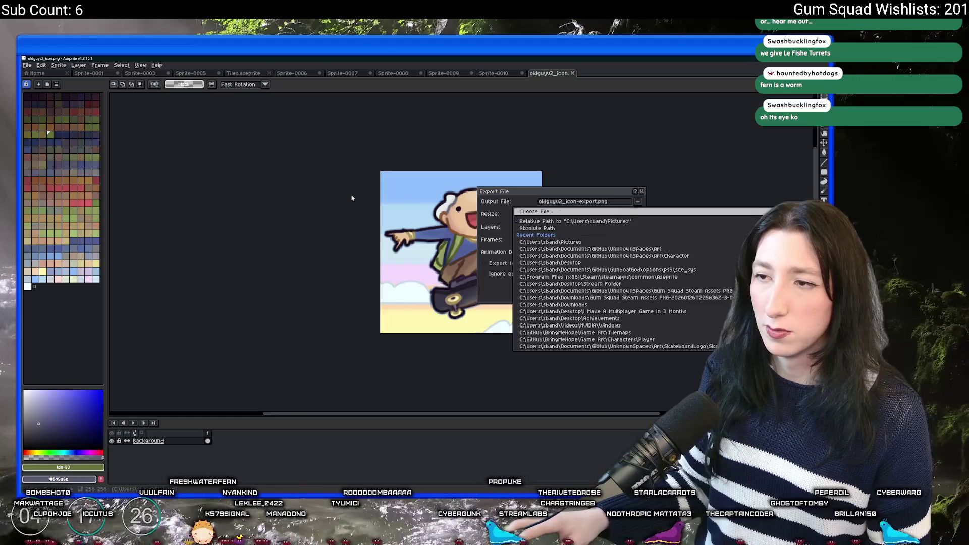
key("Return")
left_click(242, 311)
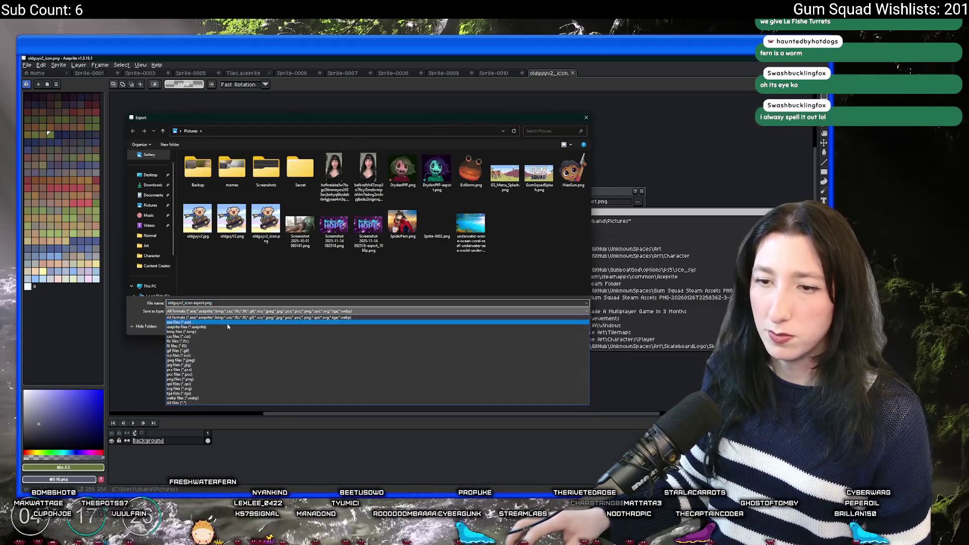
left_click(227, 355)
left_click(226, 306)
type("gs.ico")
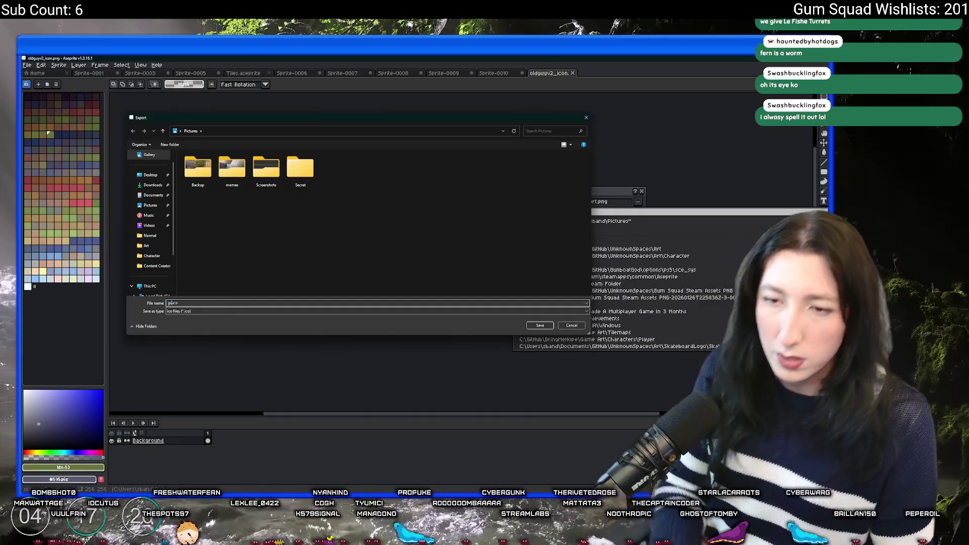
key("Return")
key("Return")
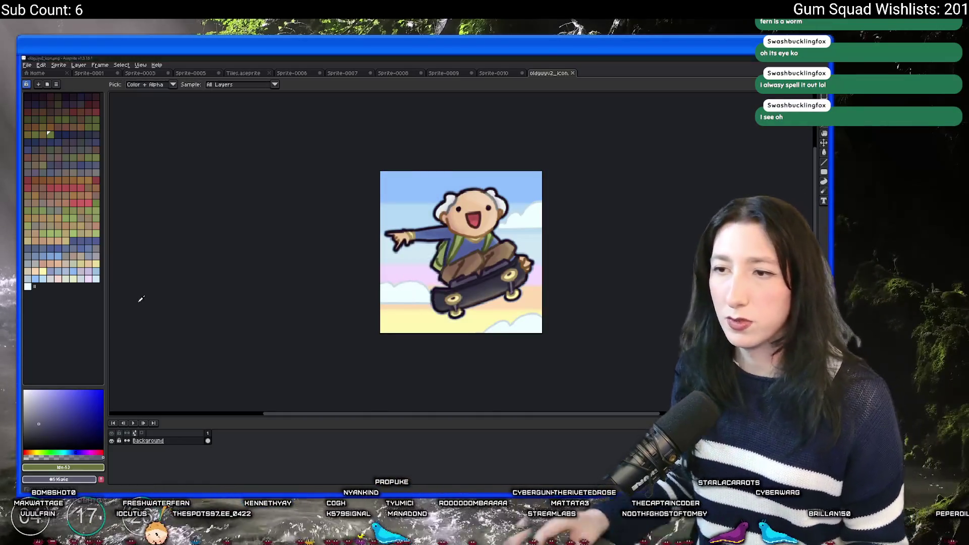
key("alt+Tab")
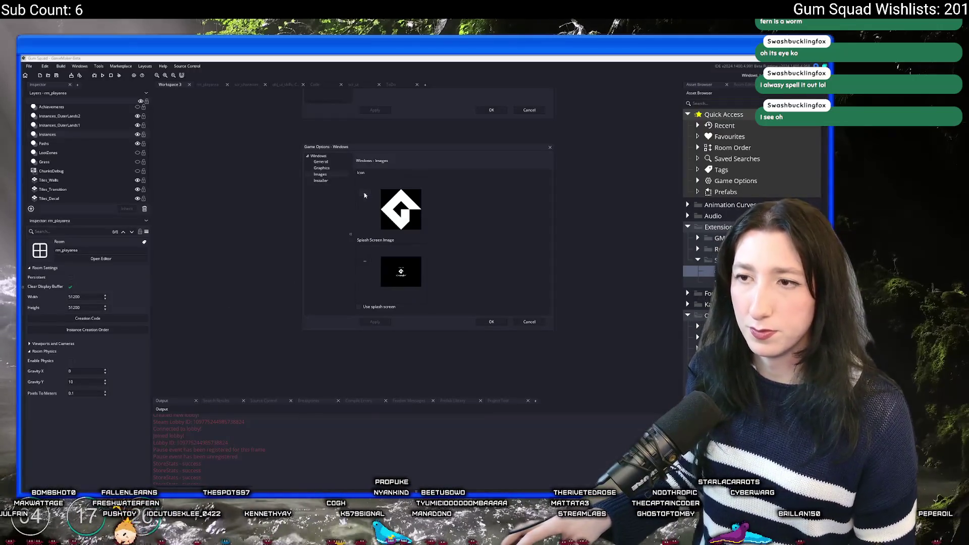
- Set the exported gs icon from Pictures as the Windows game icon and apply it
left_click(364, 195)
left_click(332, 264)
double_click(510, 208)
left_click(388, 322)
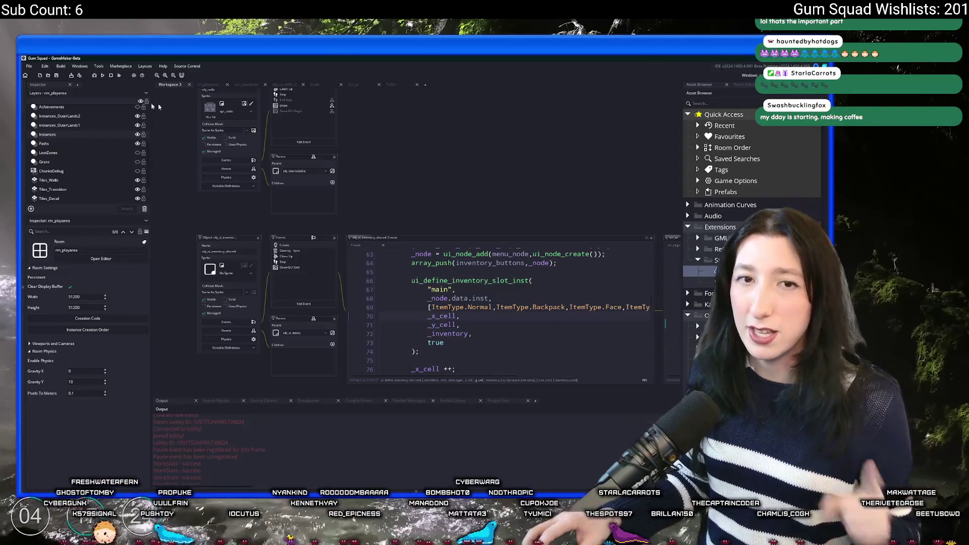
key("ctrl+t")
type("chest")
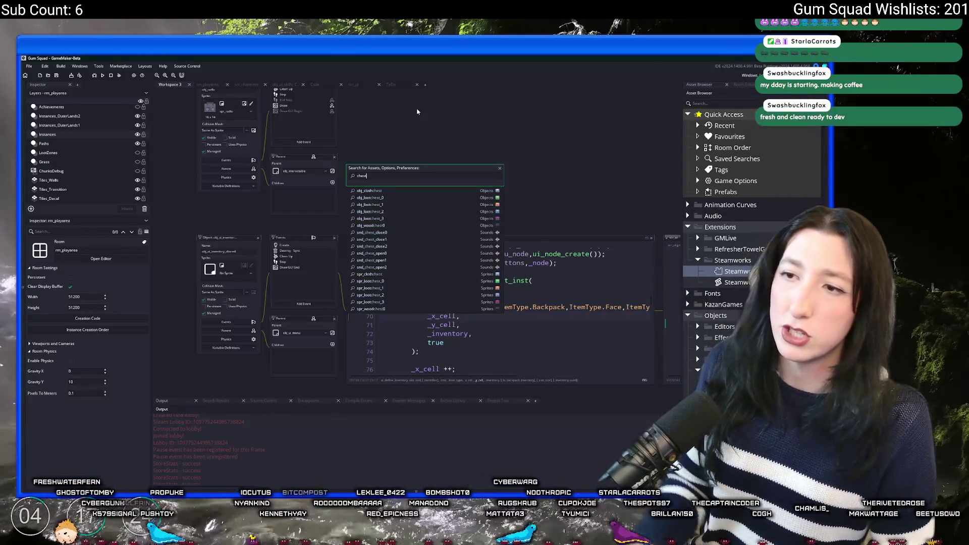
key("Escape")
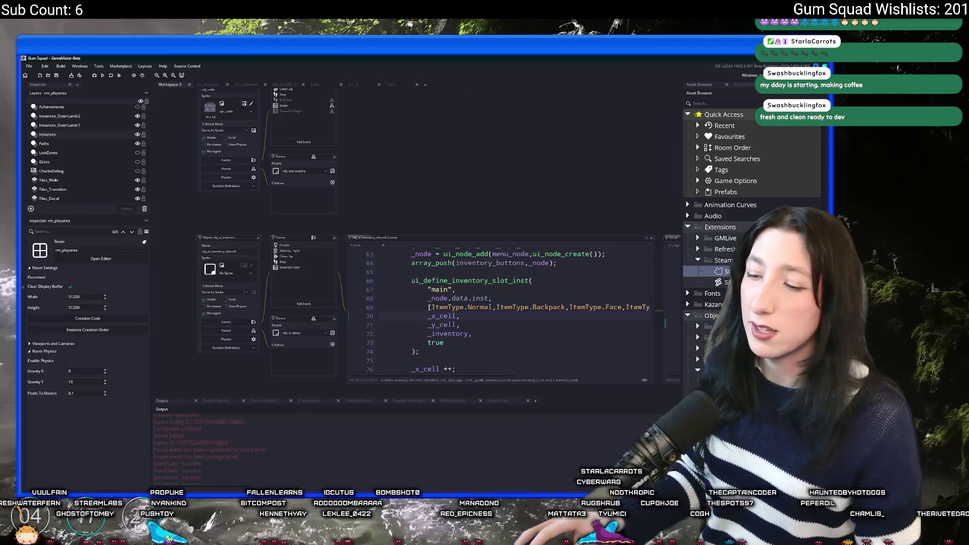
key("alt+Tab")
- Check the options_windows.yy diff, then build and run the game with F5
left_click(228, 210)
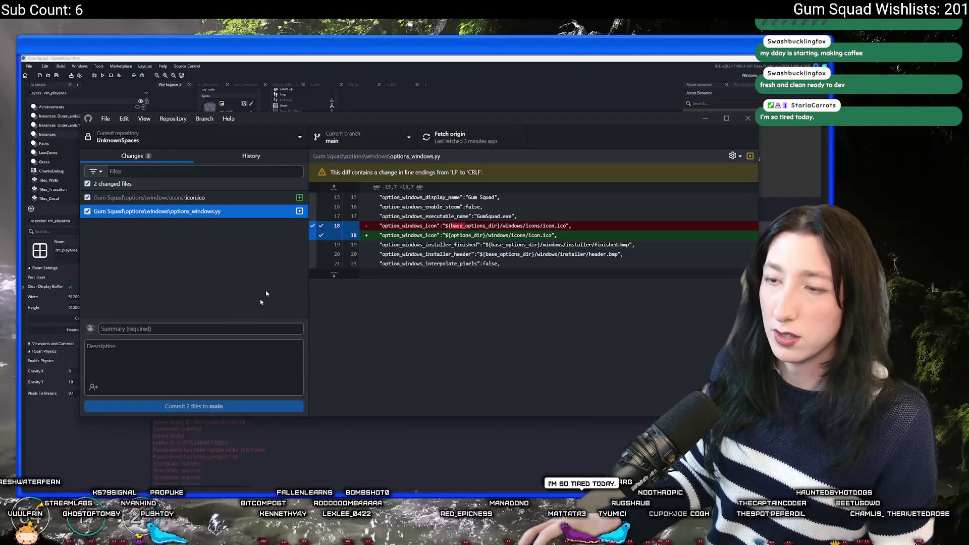
left_click(437, 104)
key("F5")
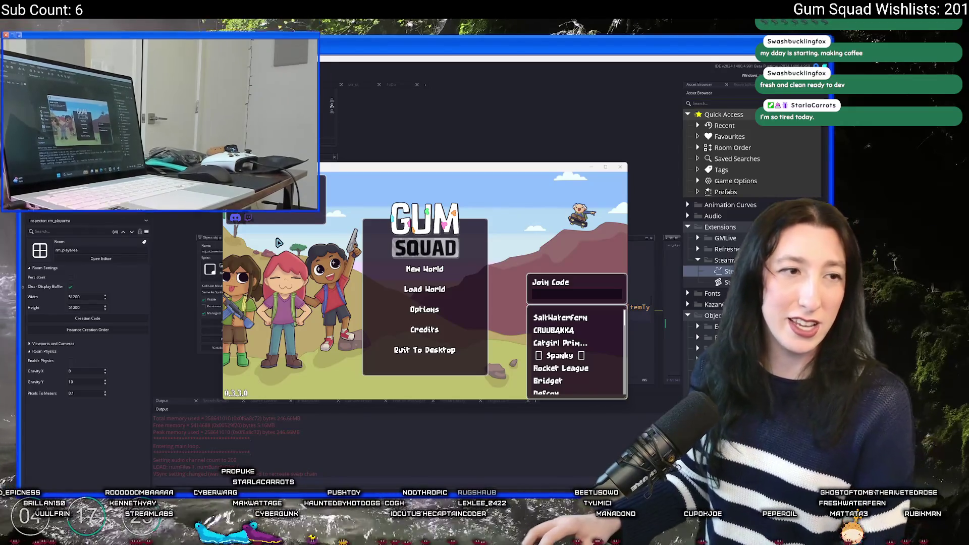
- Host a new world lobby, maximize the window, and check the inventory at the bench
left_click(424, 270)
left_click(425, 317)
double_click(476, 169)
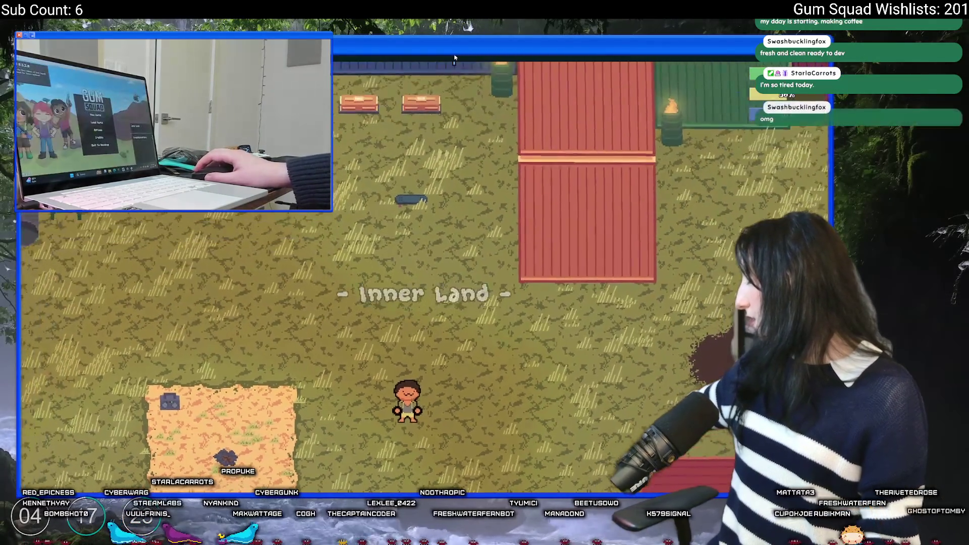
key("a")
key("w")
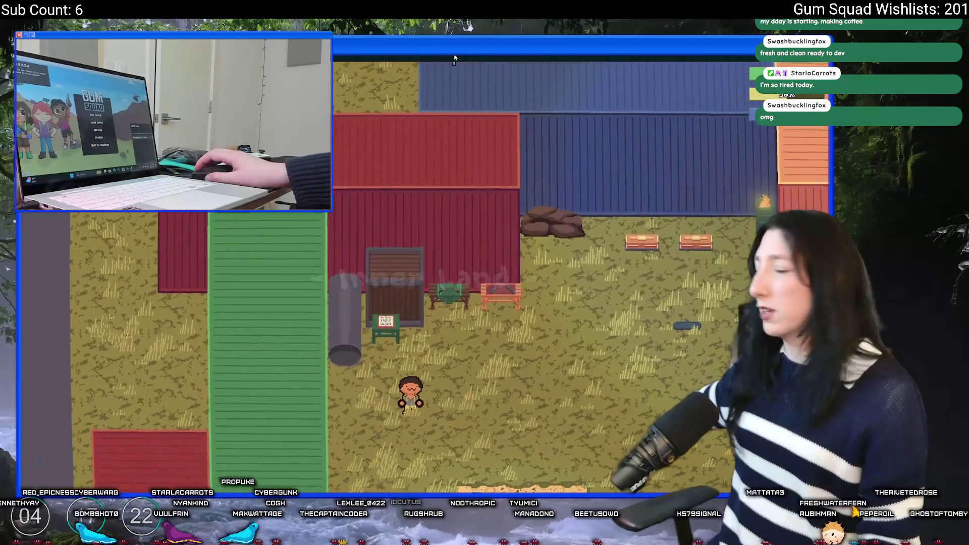
key("e")
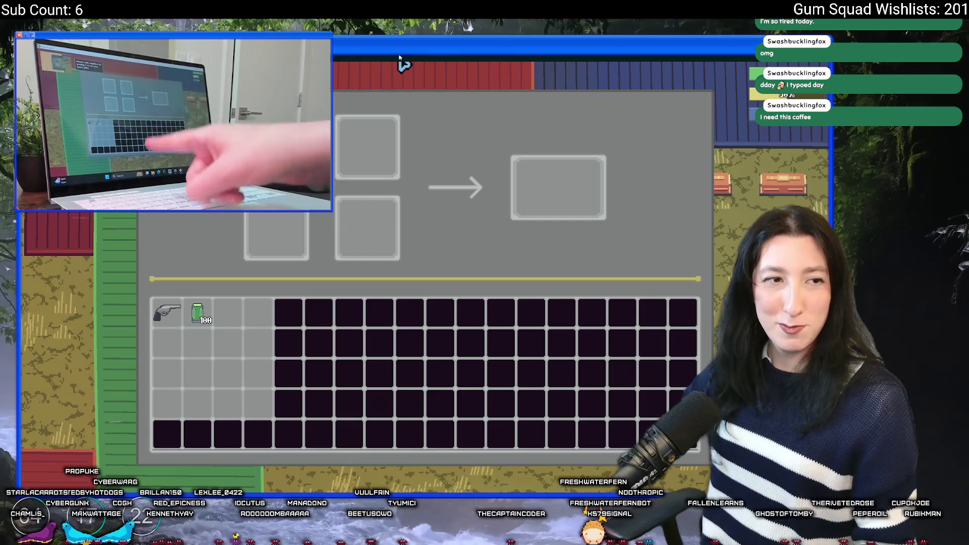
key("Escape")
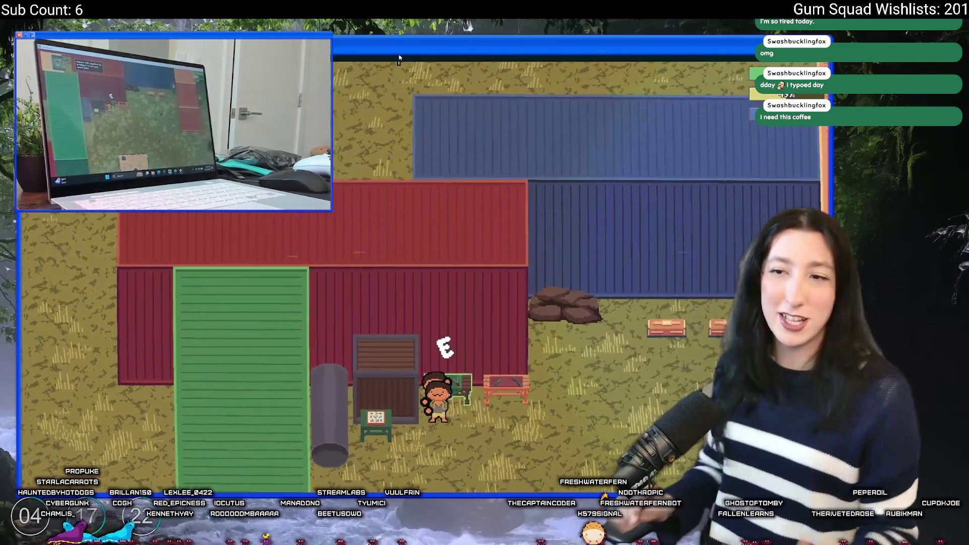
- Walk back to the bench, reopen the crafting panel, then quit the game
key("s")
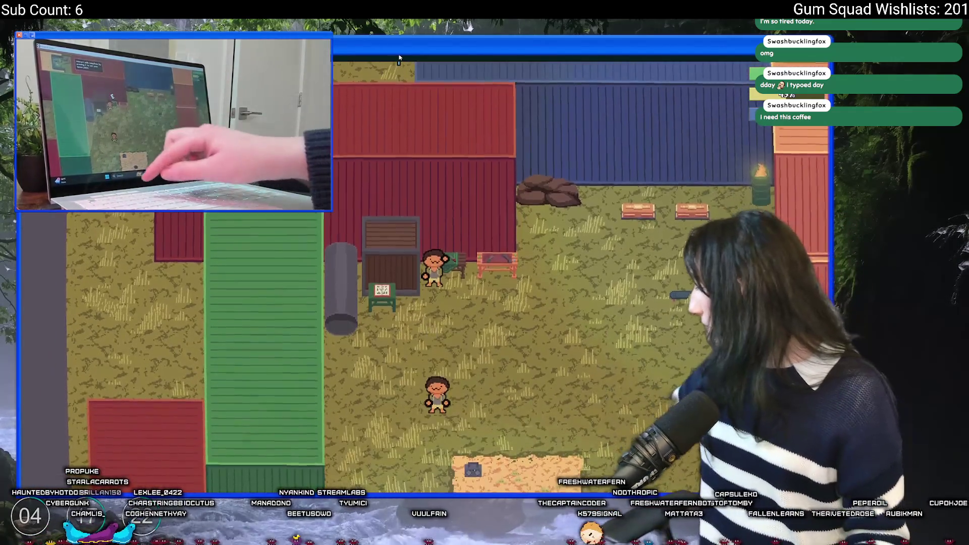
key("w")
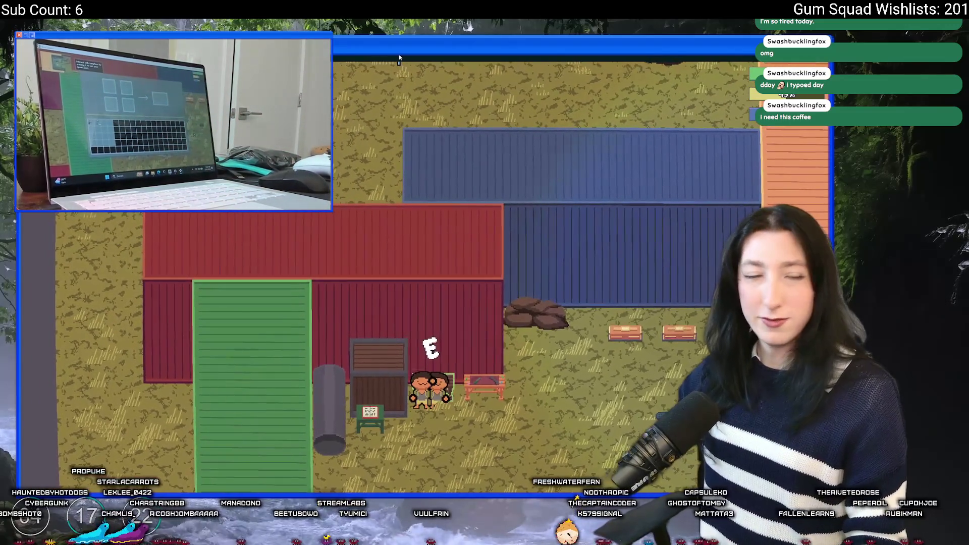
key("e")
key("Escape")
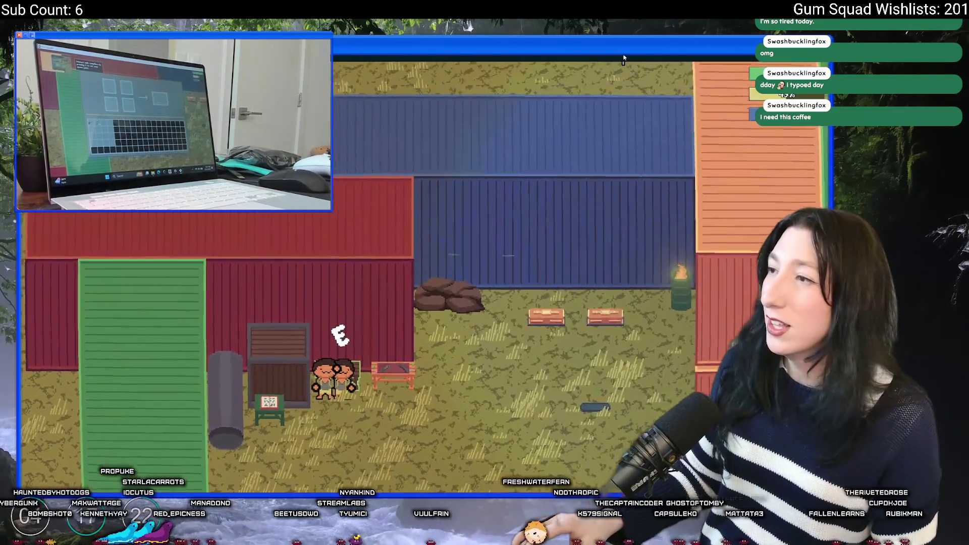
key("alt+F4")
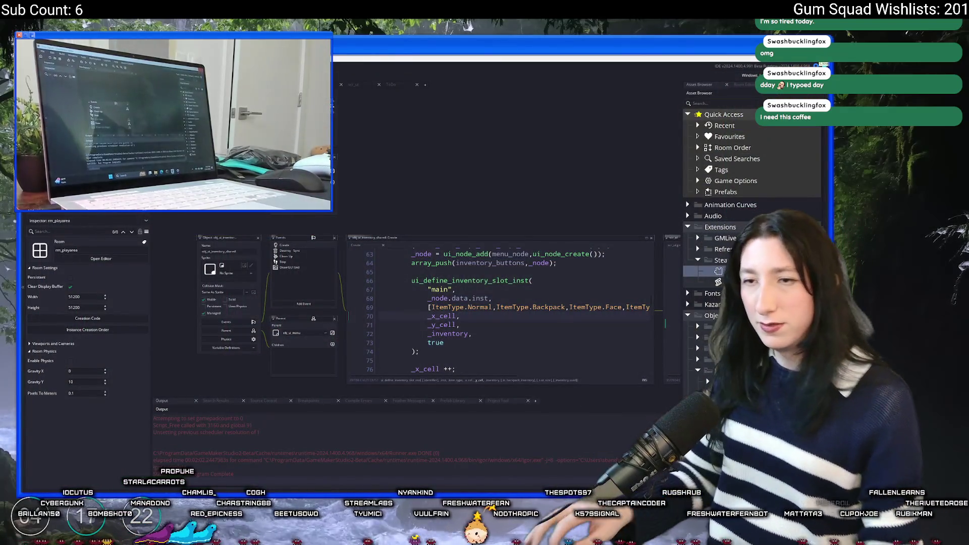
- Find obj_crafting_table through asset search ('equting') and dock its code in the editor
key("ctrl+t")
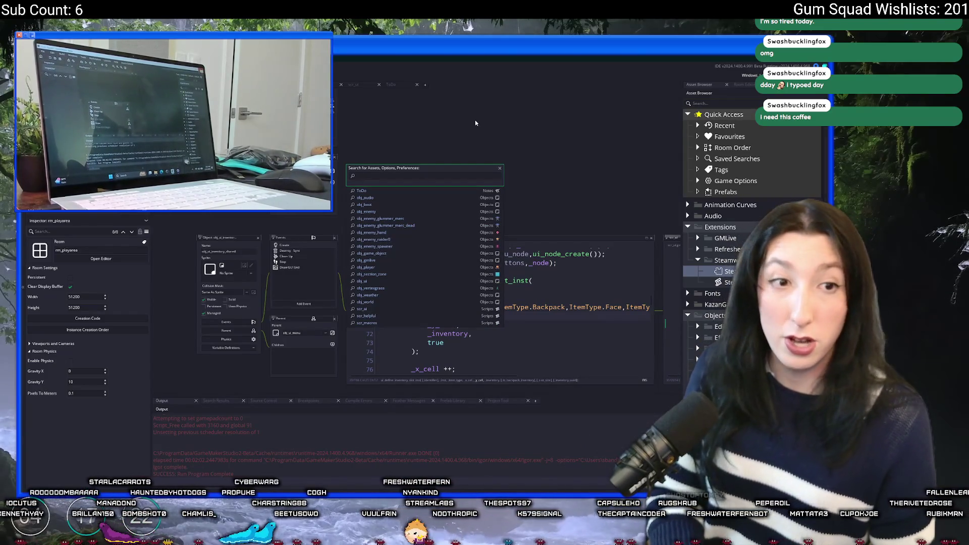
type("requ")
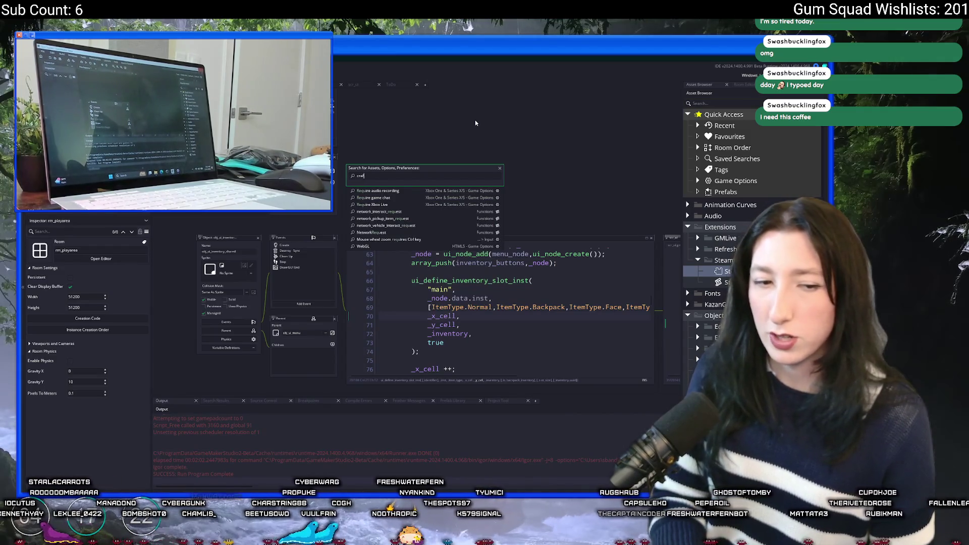
type("ting")
key("Down")
key("Down")
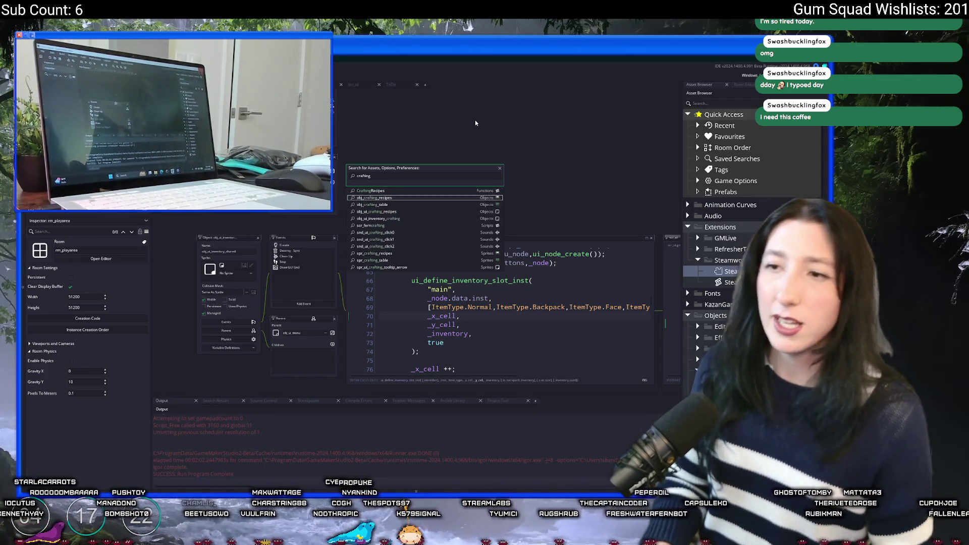
key("Return")
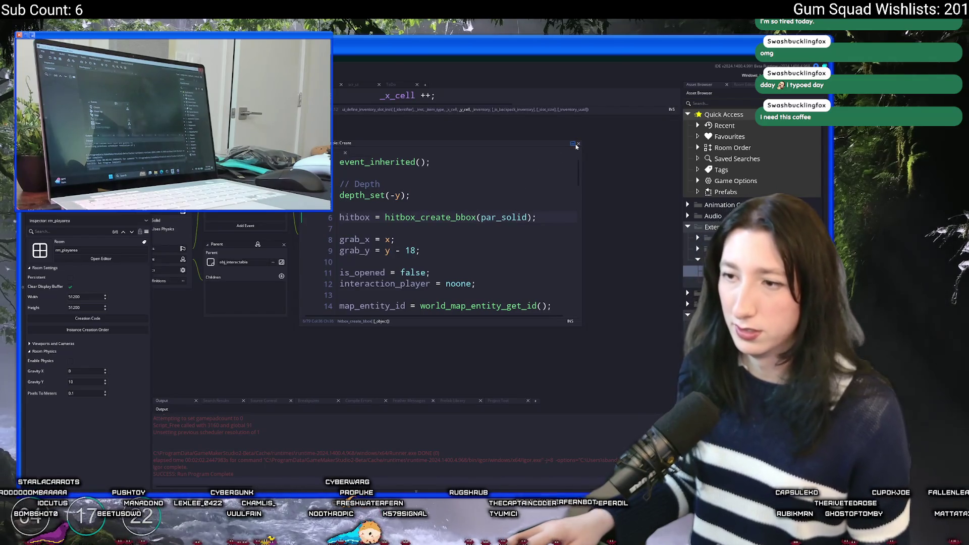
left_click(576, 145)
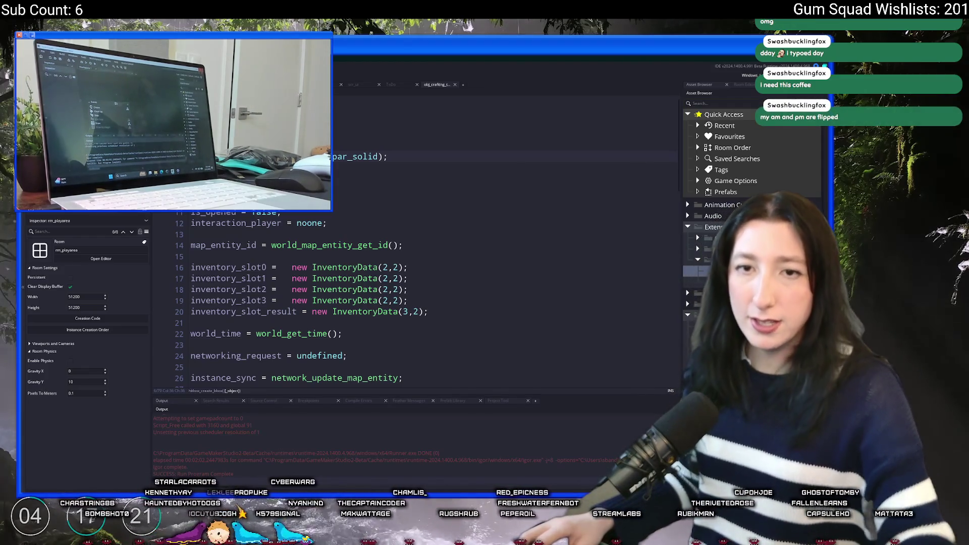
- Read through the crafting table interaction code around lines 47-54, highlighting networking_request uses
scroll(261, 301, "down", 15)
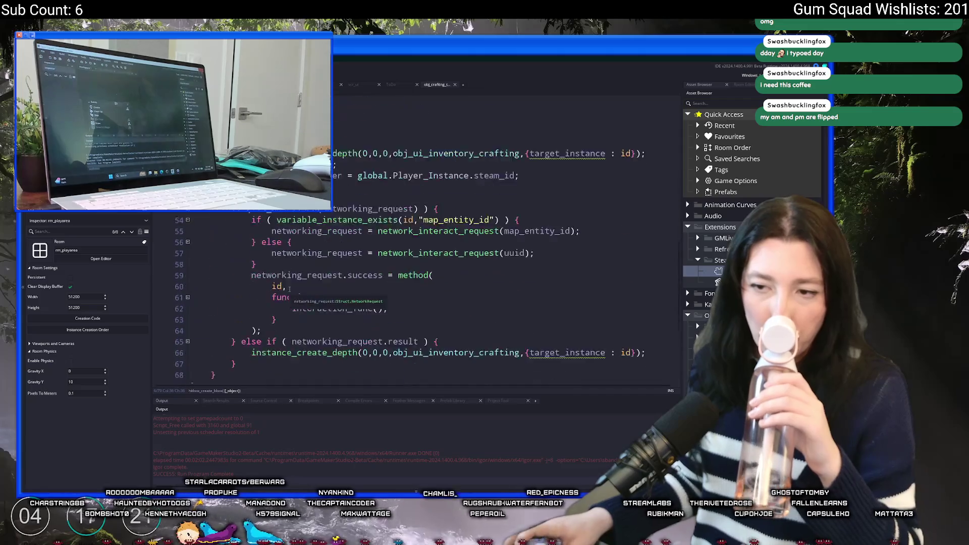
scroll(291, 286, "up", 2)
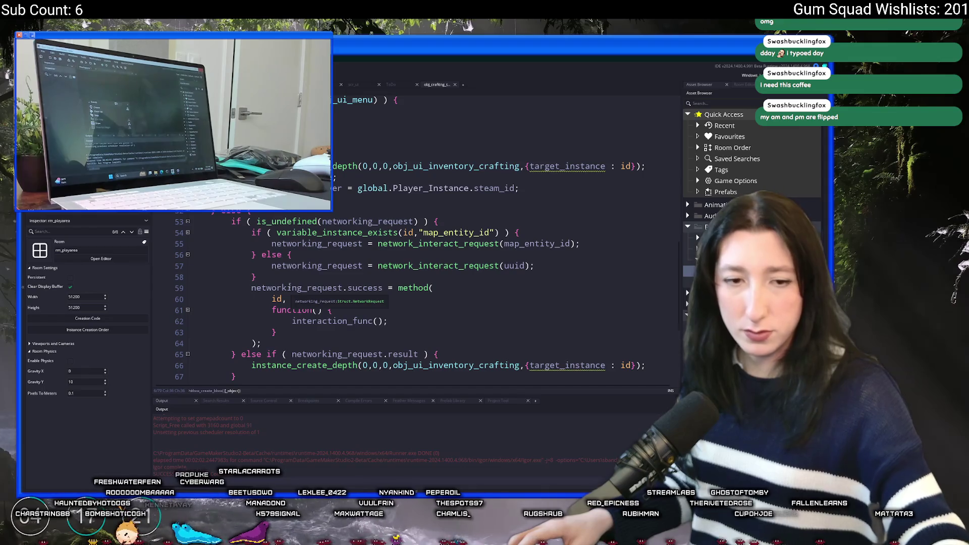
scroll(544, 364, "up", 3)
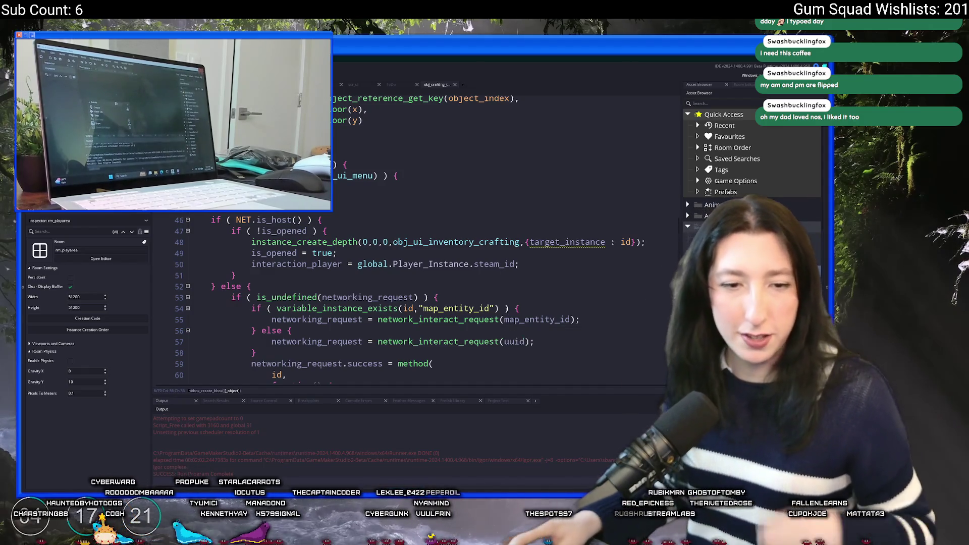
scroll(506, 200, "down", 2)
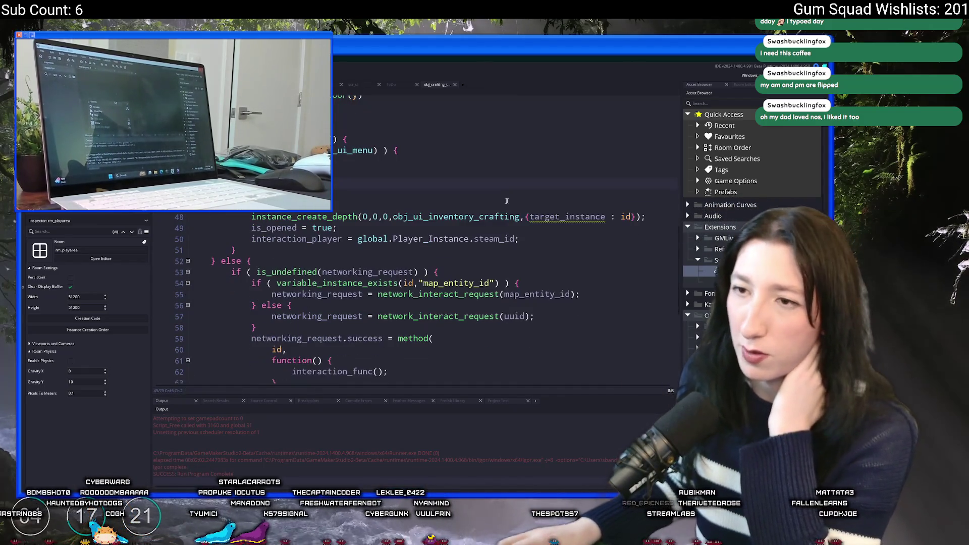
scroll(506, 200, "down", 3)
left_click(362, 169)
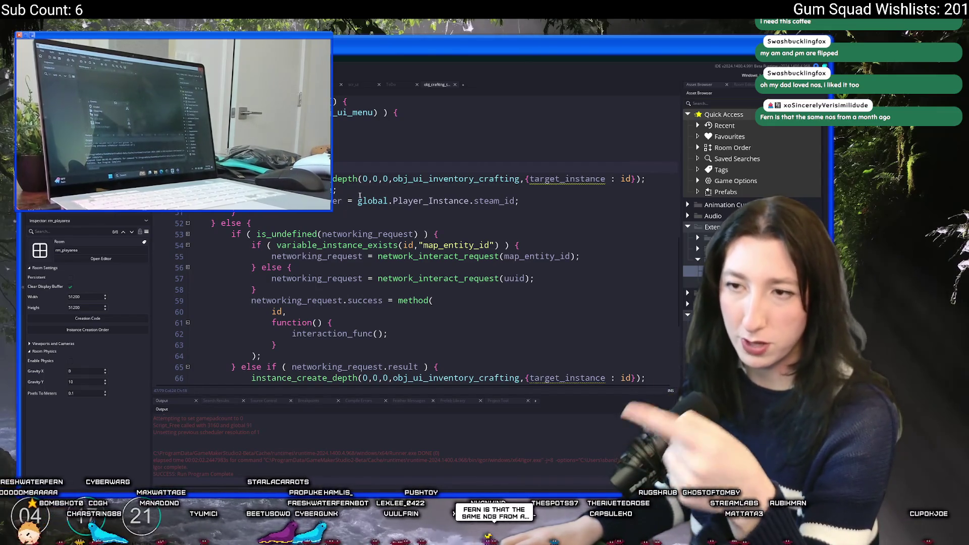
scroll(360, 195, "down", 3)
scroll(351, 244, "up", 7)
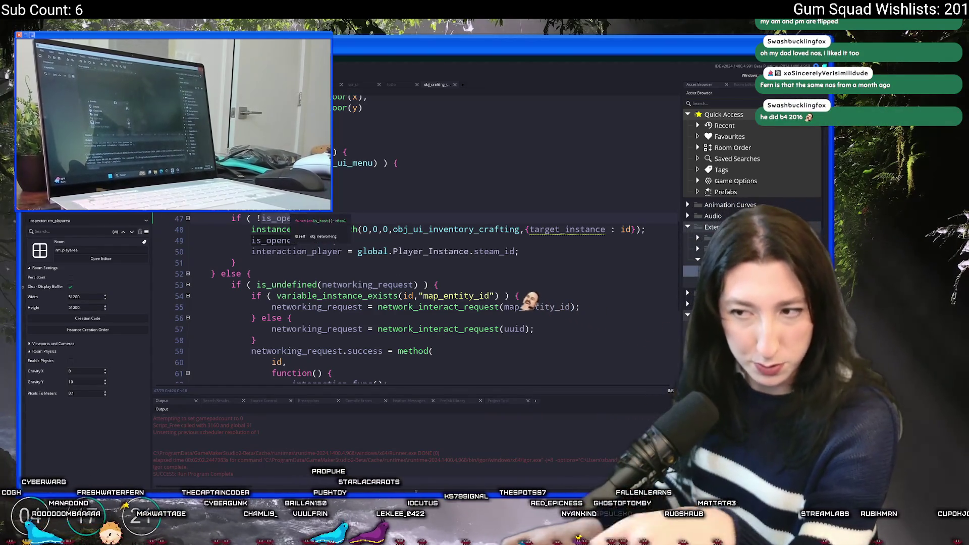
scroll(505, 293, "down", 4)
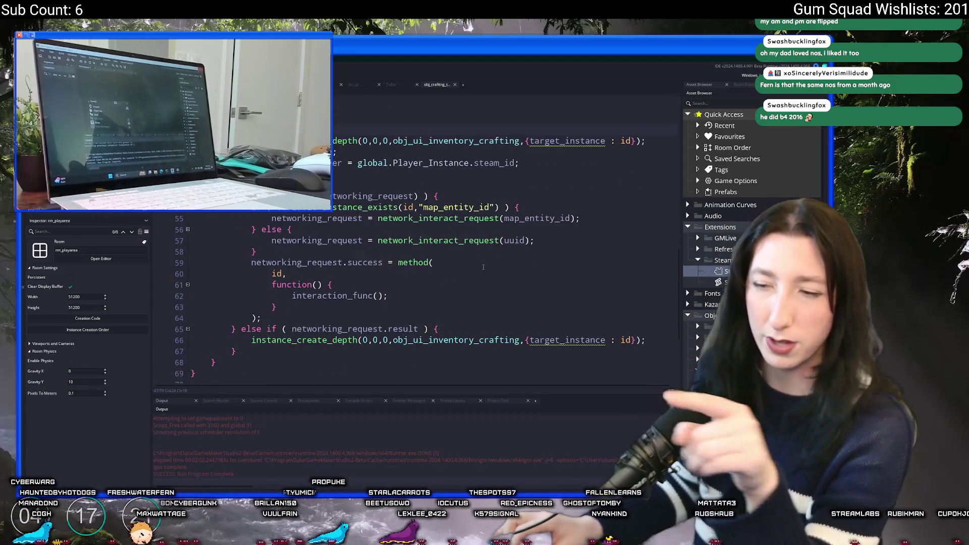
scroll(339, 222, "up", 3)
scroll(355, 219, "down", 3)
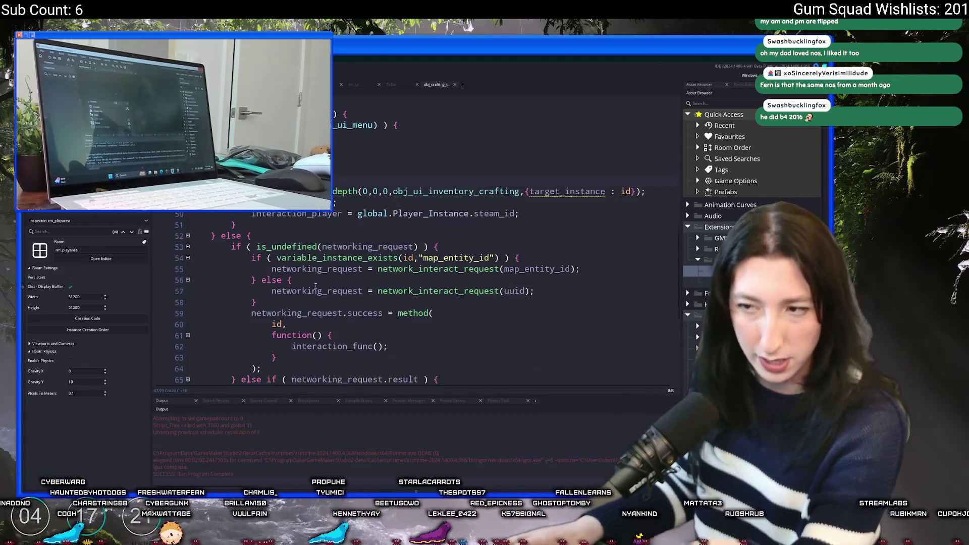
left_click(355, 219)
left_click(362, 208)
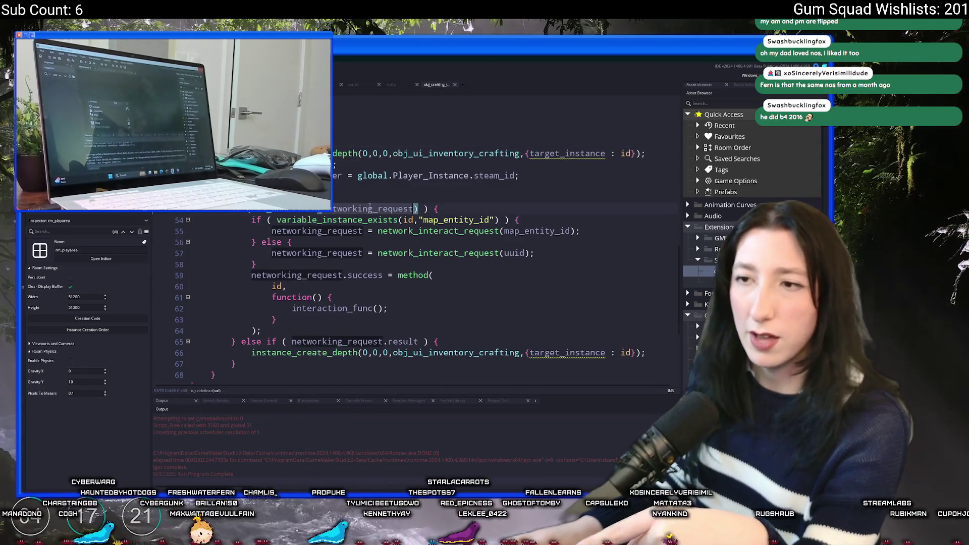
- Inspect the network_interact_request call on line 55 and jump to its definition
scroll(373, 217, "up", 6)
scroll(383, 218, "up", 4)
scroll(389, 207, "down", 12)
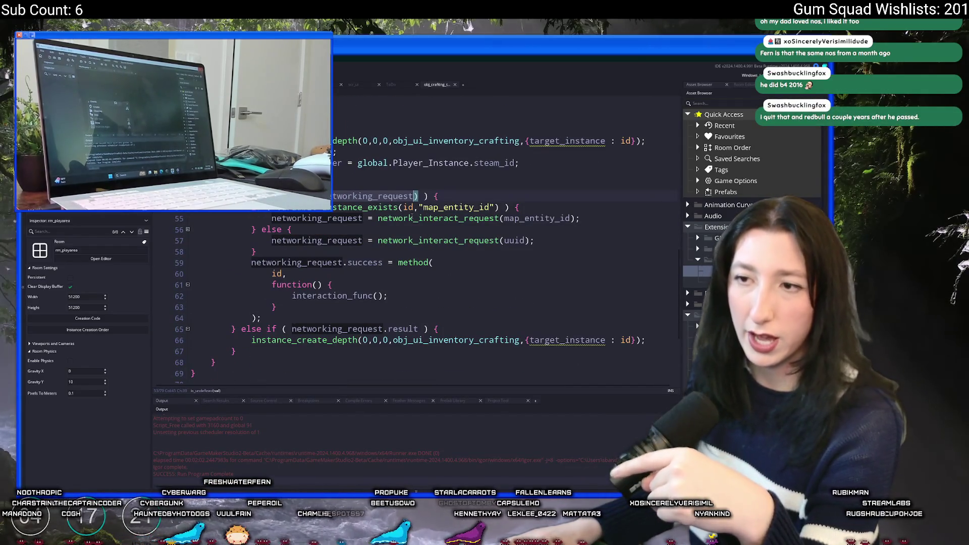
left_click(457, 218)
scroll(455, 227, "up", 12)
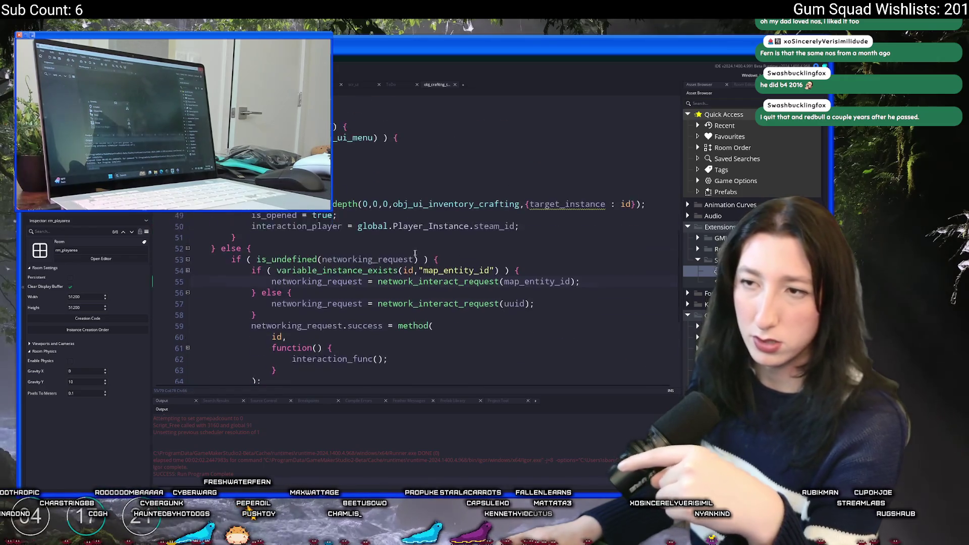
scroll(337, 208, "down", 12)
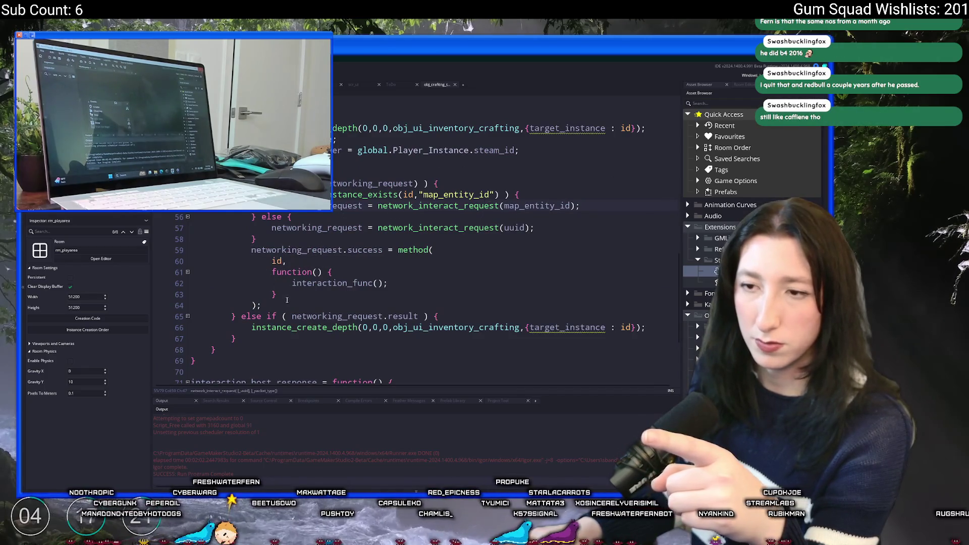
mouse_move(397, 250)
left_mouse_down()
mouse_move(384, 277)
mouse_move(457, 293)
left_mouse_up()
left_click(456, 293)
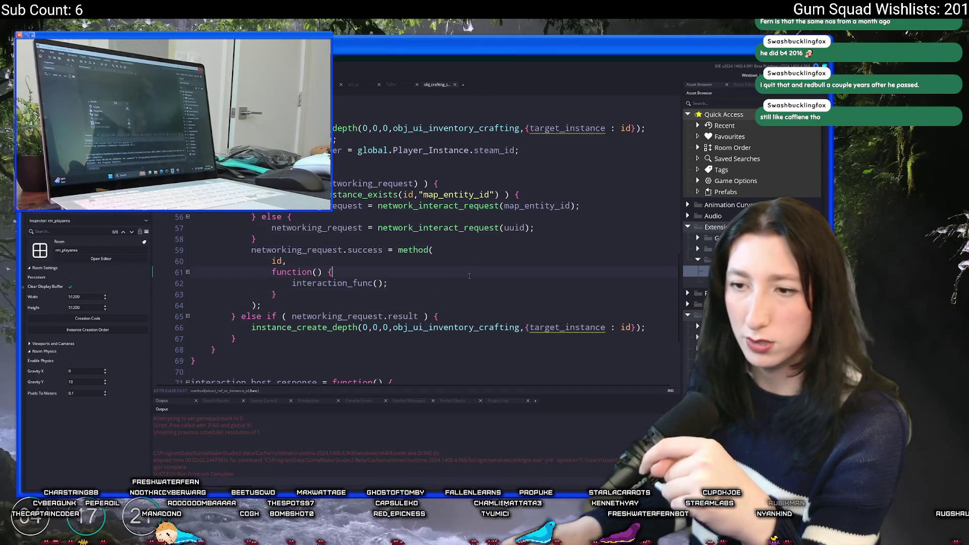
left_click(471, 206)
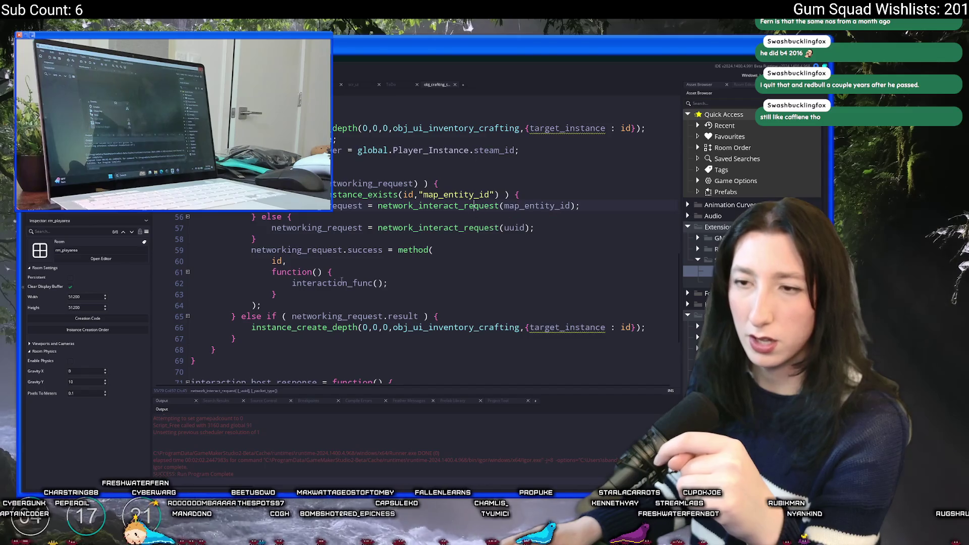
middle_click(467, 207)
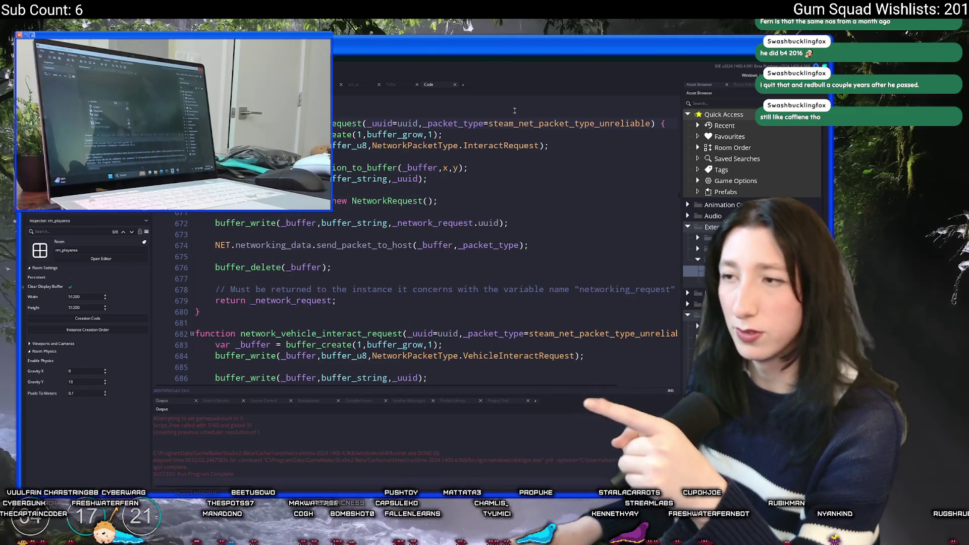
left_click(487, 147)
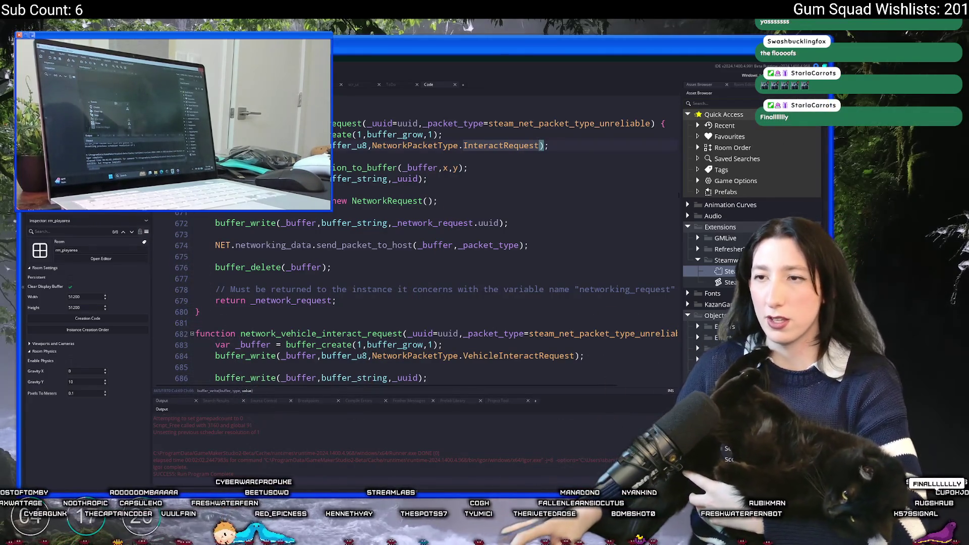
key("ctrl+f")
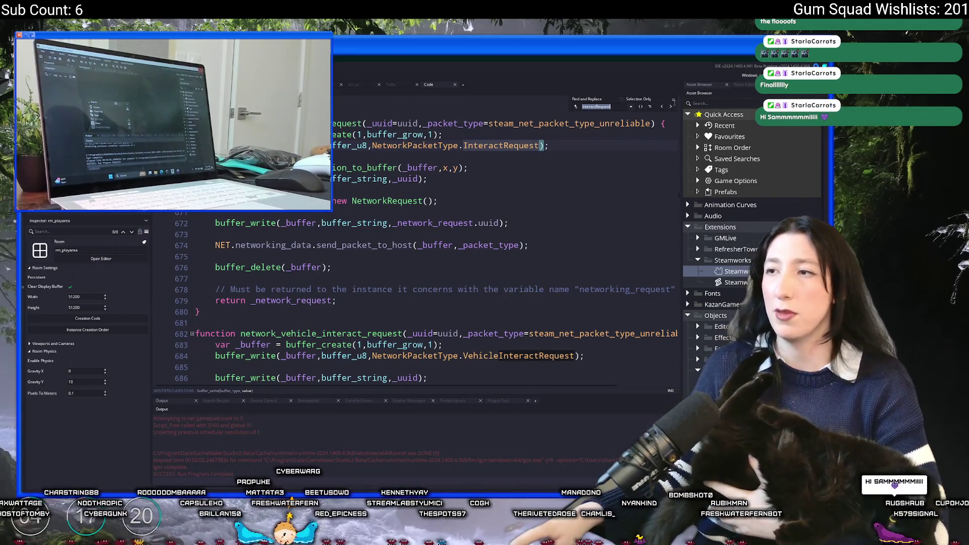
- Step through InteractRequest matches to the host-side handler that sends an InteractResponse
left_click(663, 108)
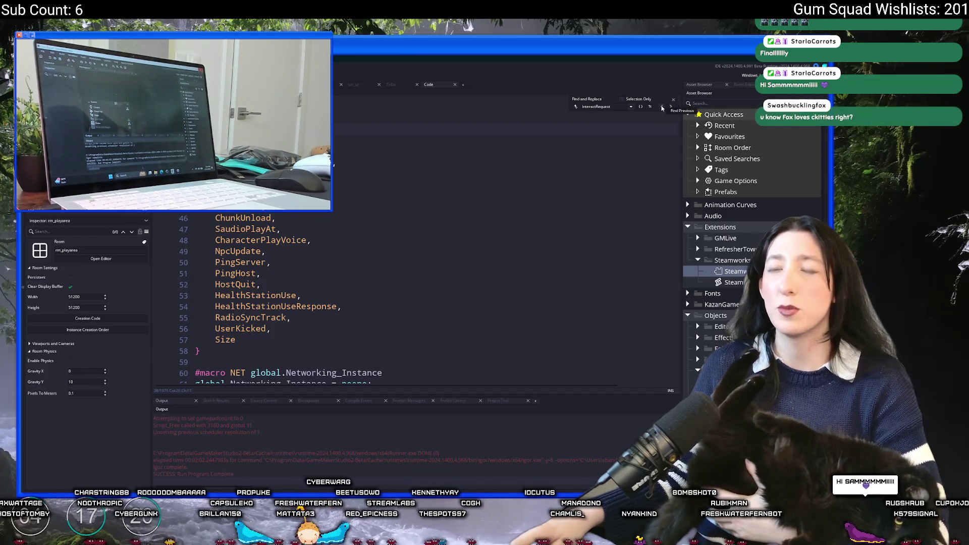
left_click(662, 108)
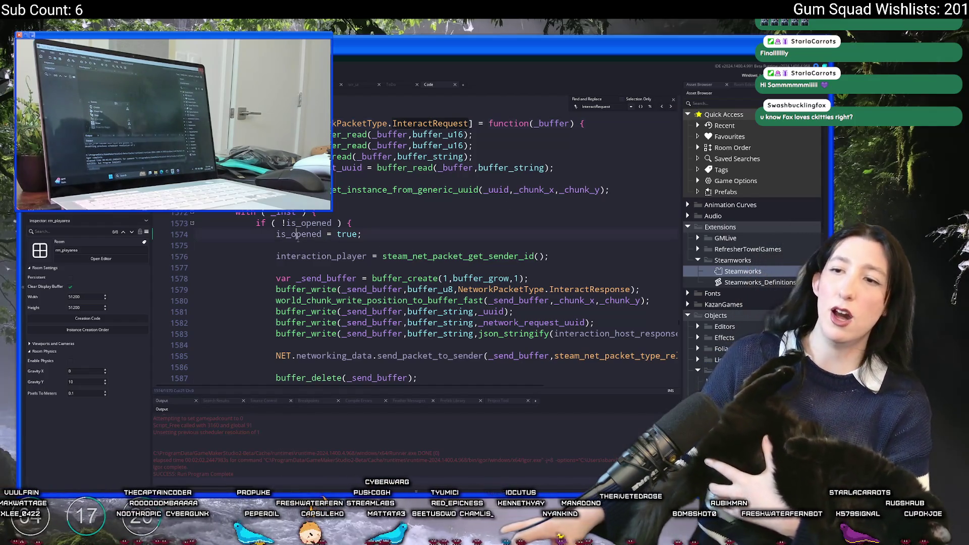
scroll(349, 237, "down", 2)
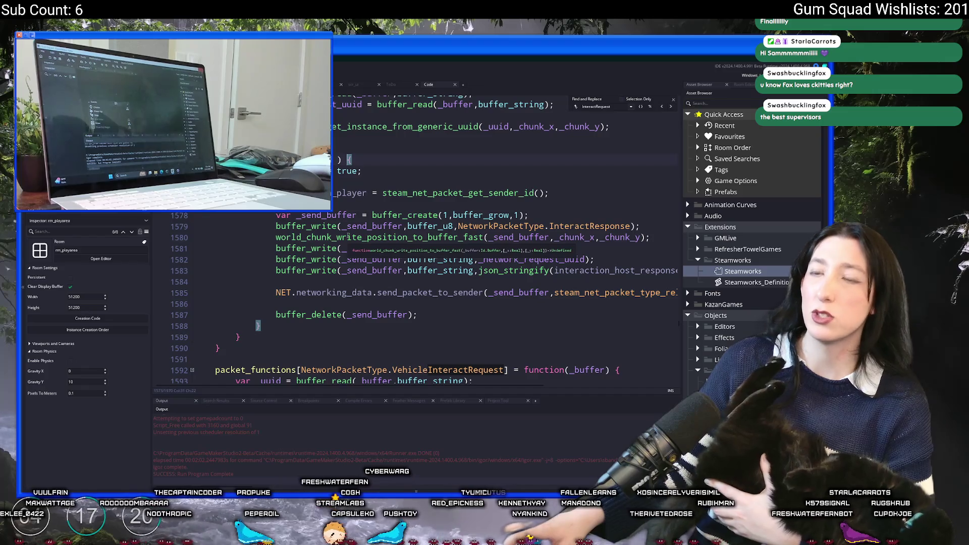
scroll(349, 236, "up", 2)
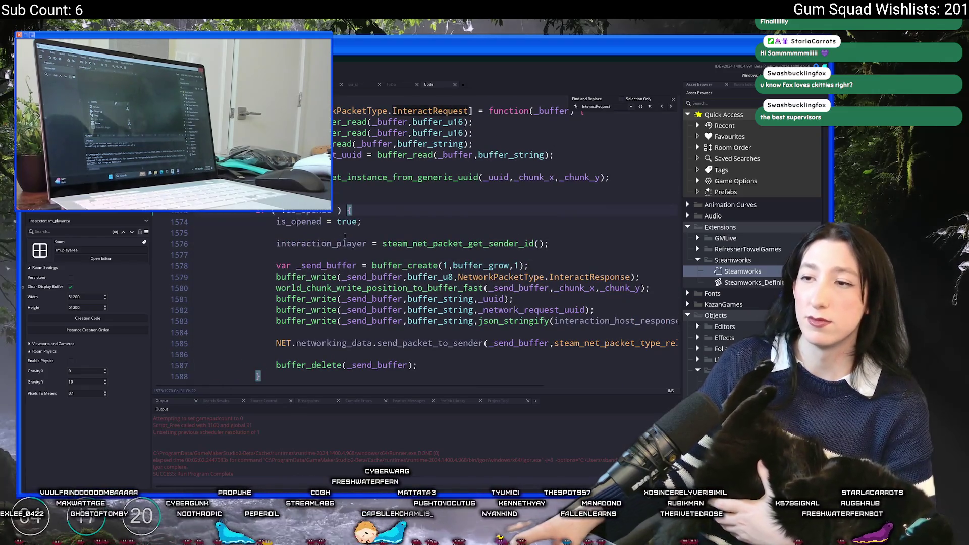
- Insert show_message("what?") after is_opened = true on line 1576 and launch a build
left_click_drag(682, 132, 700, 132)
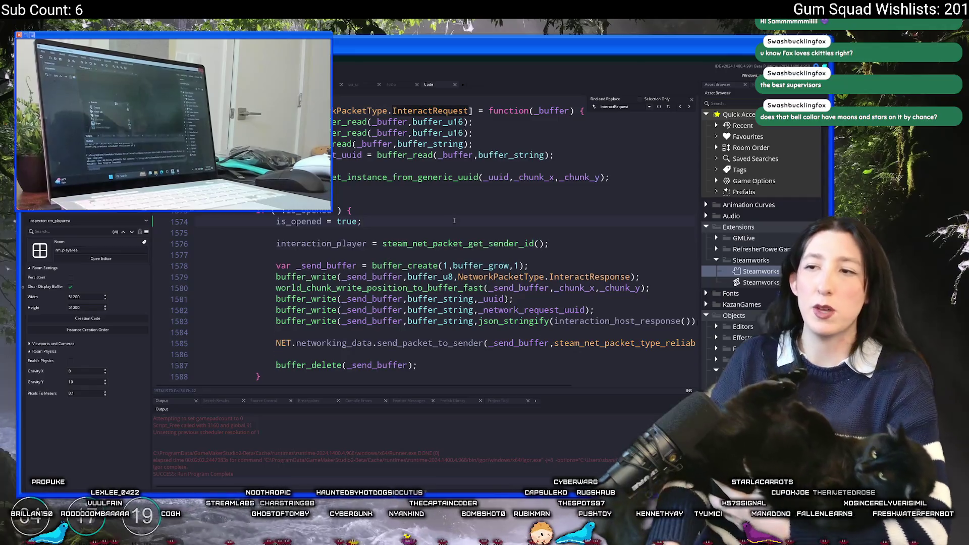
left_click(455, 220)
key("Return")
key("Return")
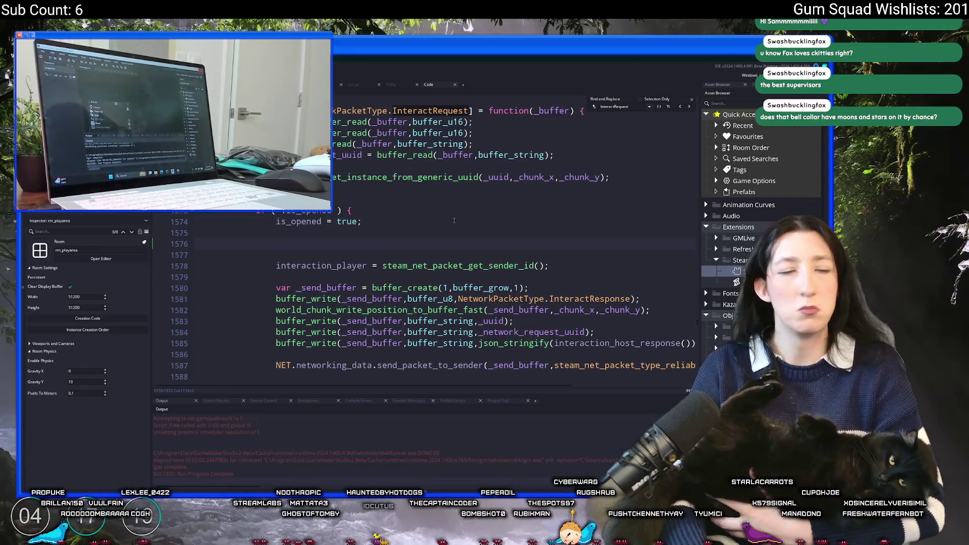
type("sho")
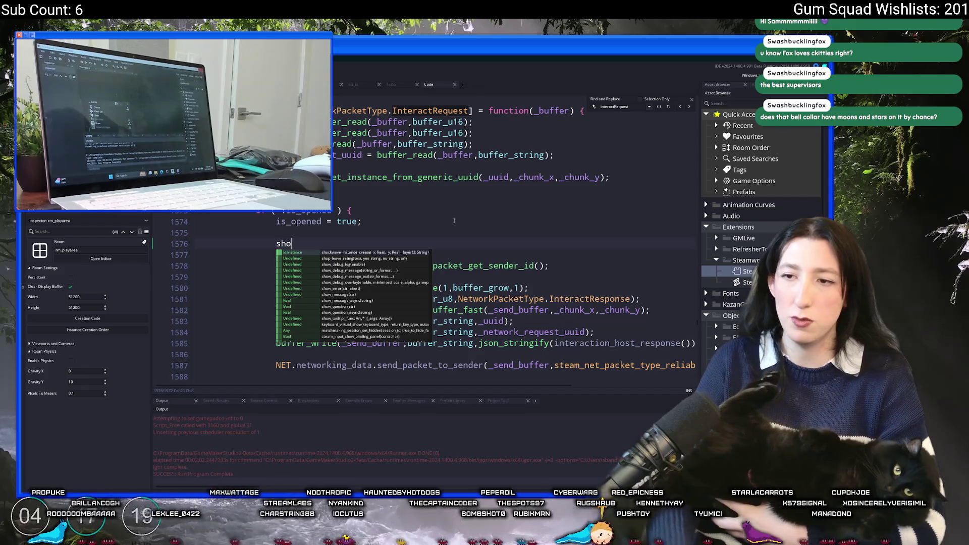
key("Down")
key("Down")
key("Down")
key("Return")
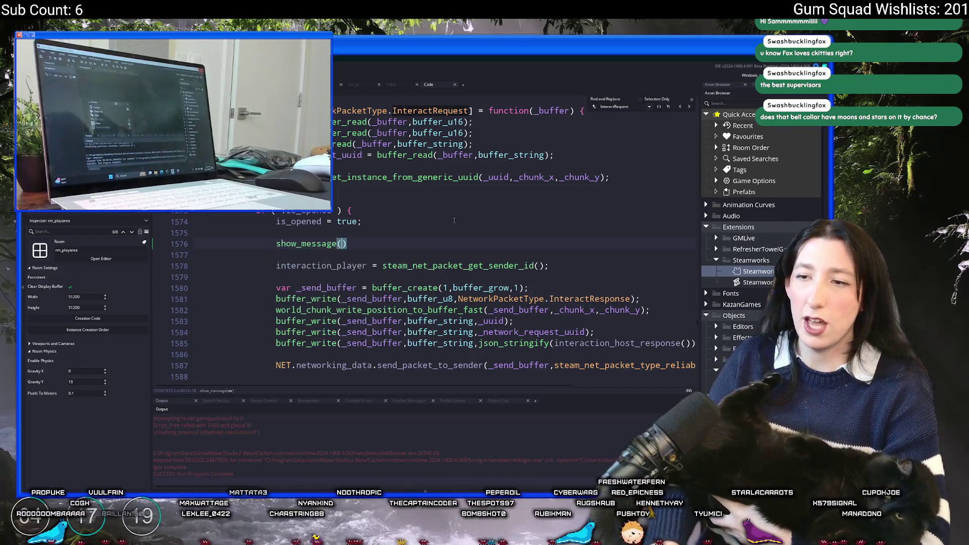
type("what")
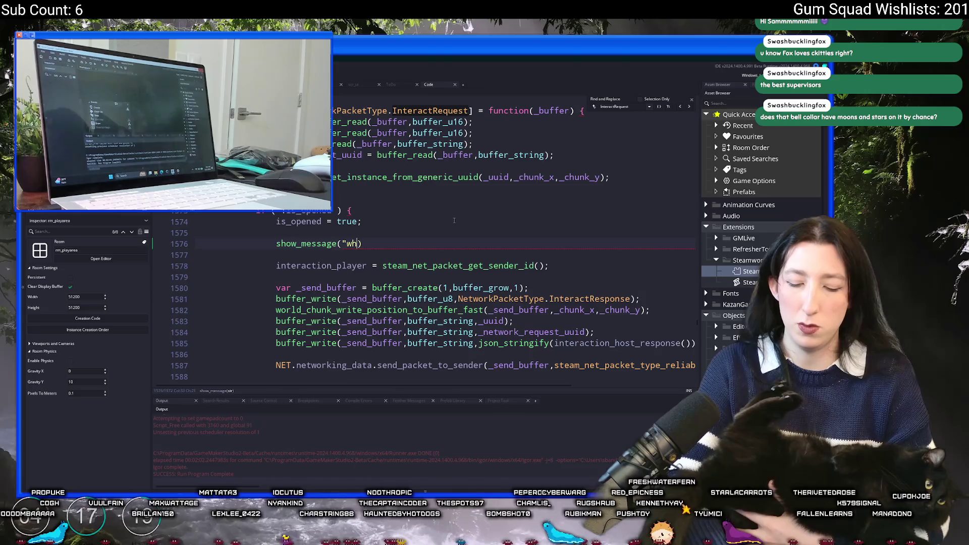
type("?")
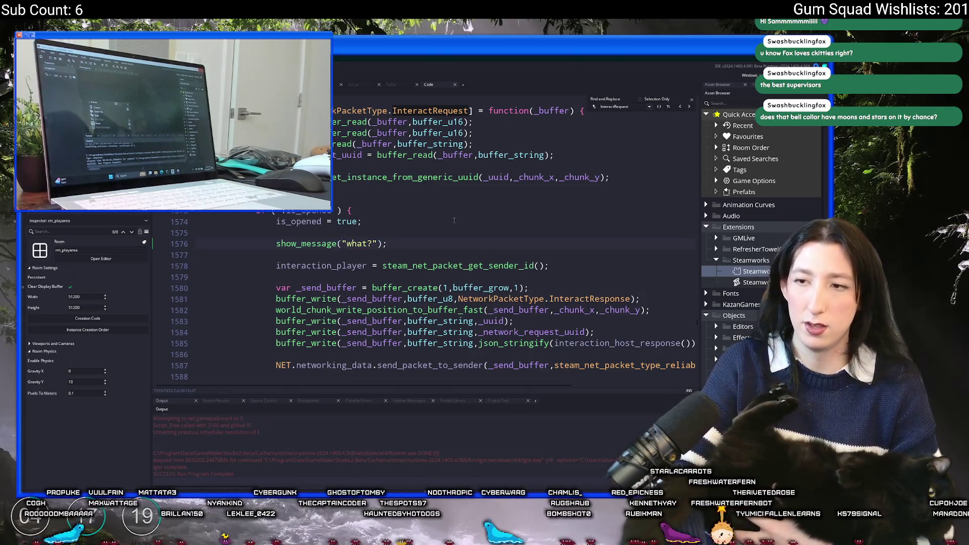
key("F5")
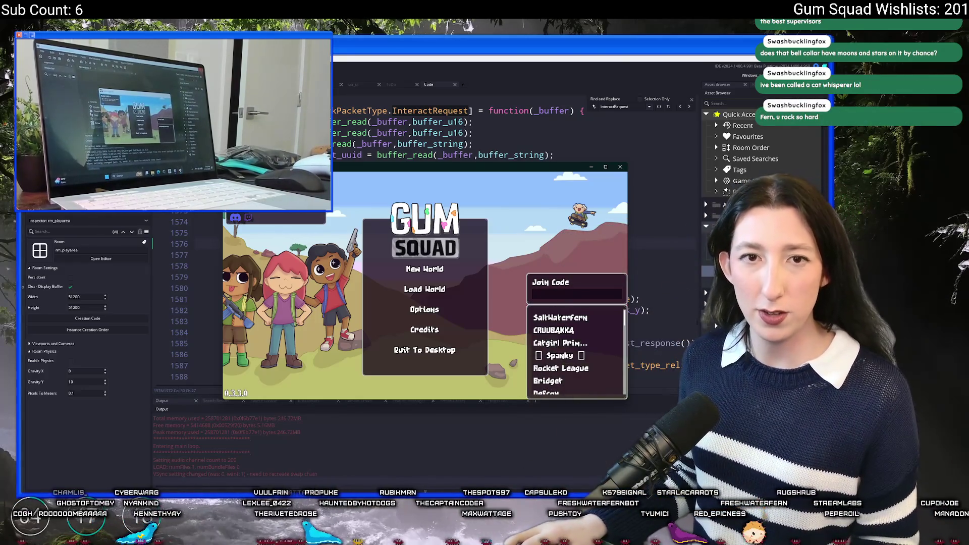
- Host a New World lobby in the running build and open the storage inventory
double_click(427, 169)
left_click(433, 244)
left_click(382, 387)
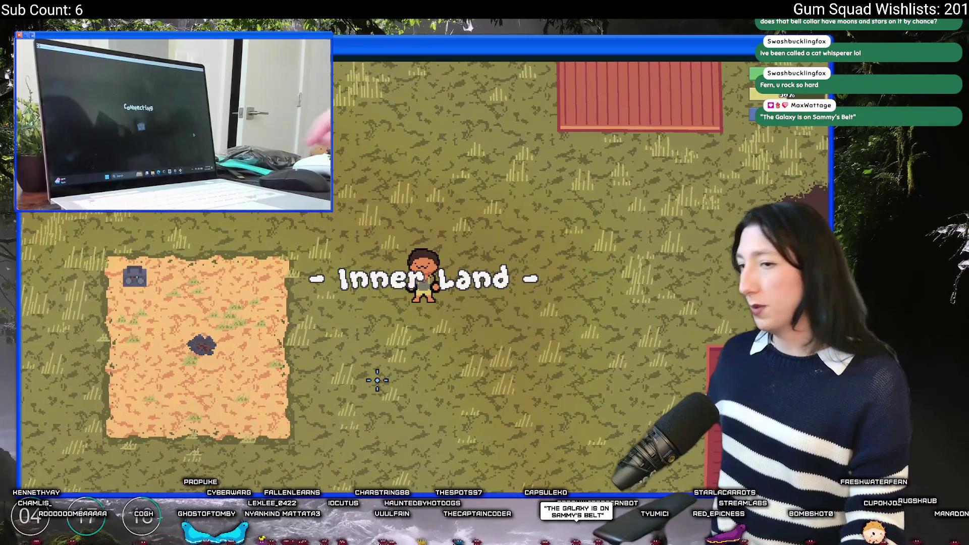
key("Tab")
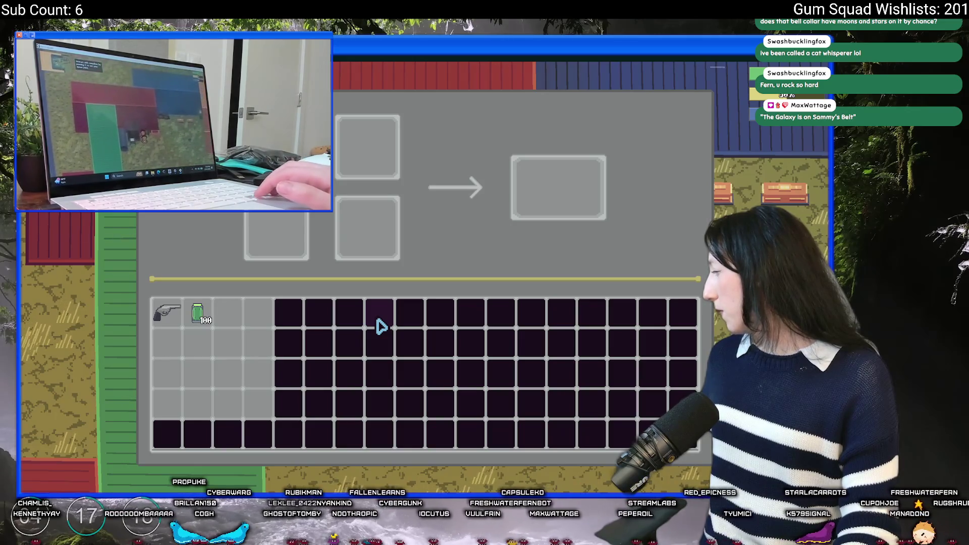
left_click(381, 327)
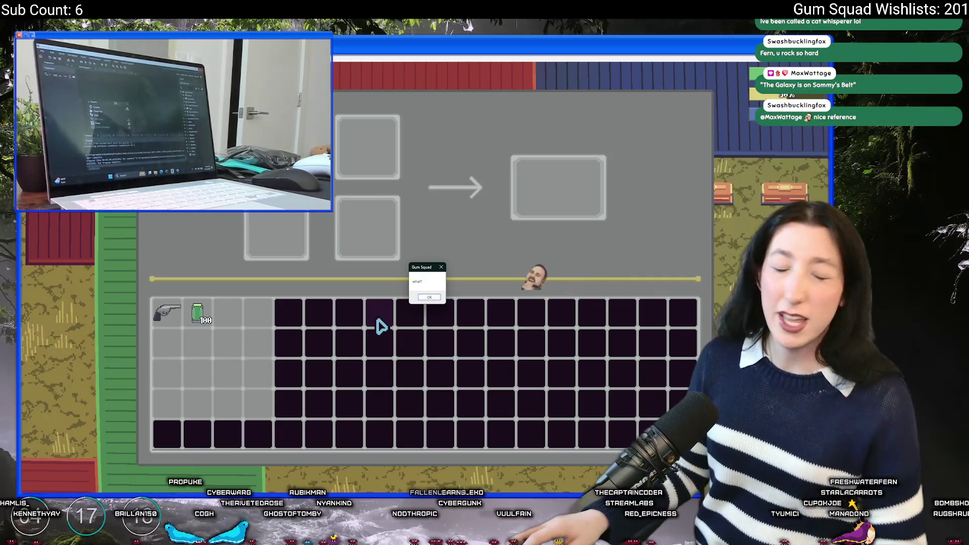
key("super+Down")
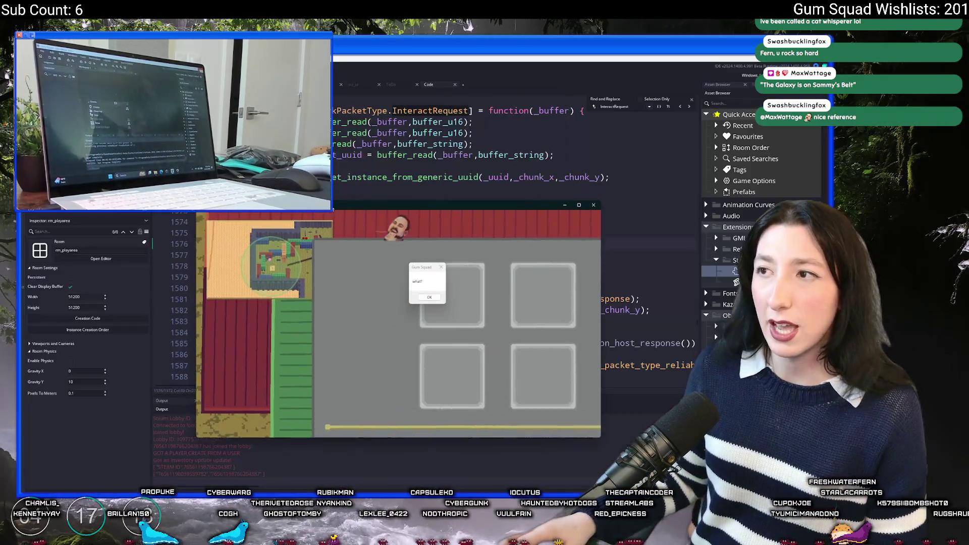
- Stop the game and delete the show_message("what?") line with its blank line
left_click(591, 202)
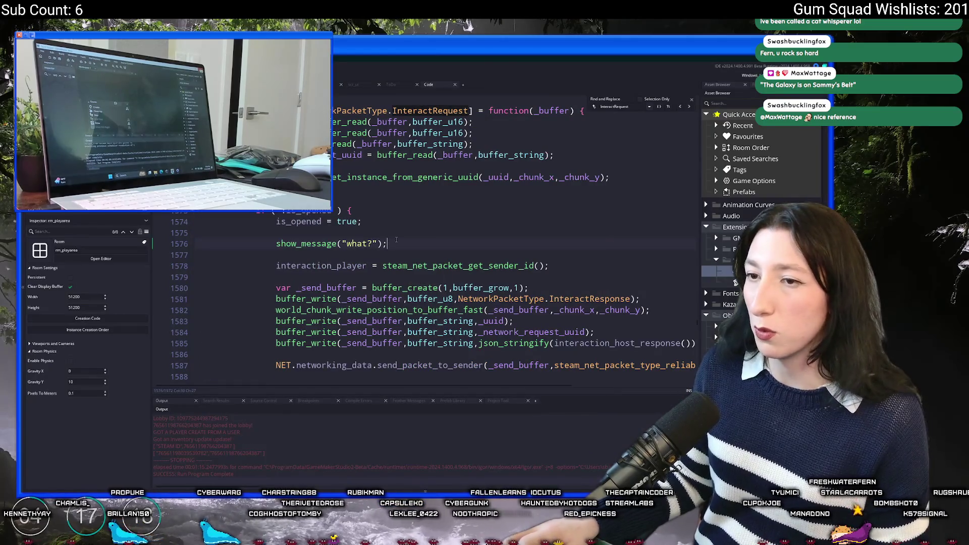
scroll(373, 220, "up", 3)
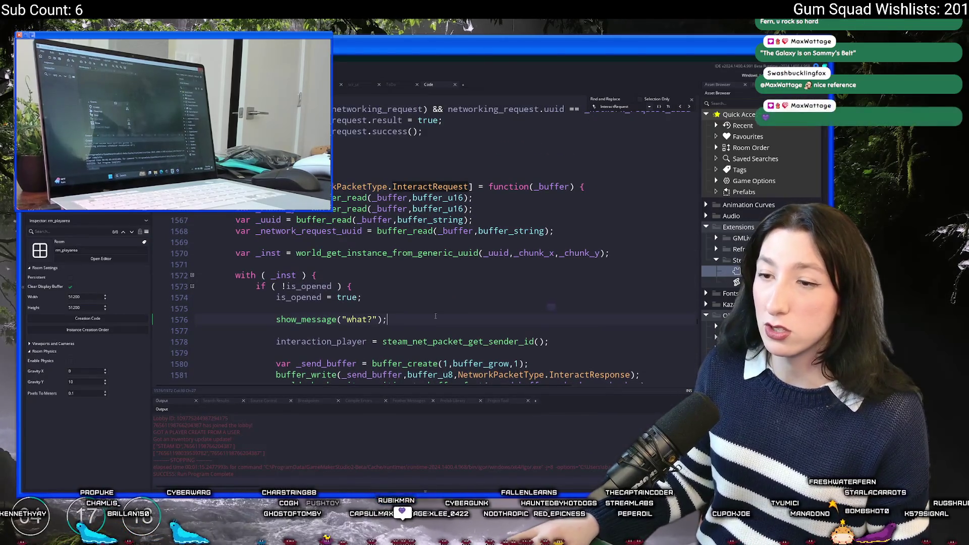
key("shift+Up")
key("shift+Up")
key("BackSpace")
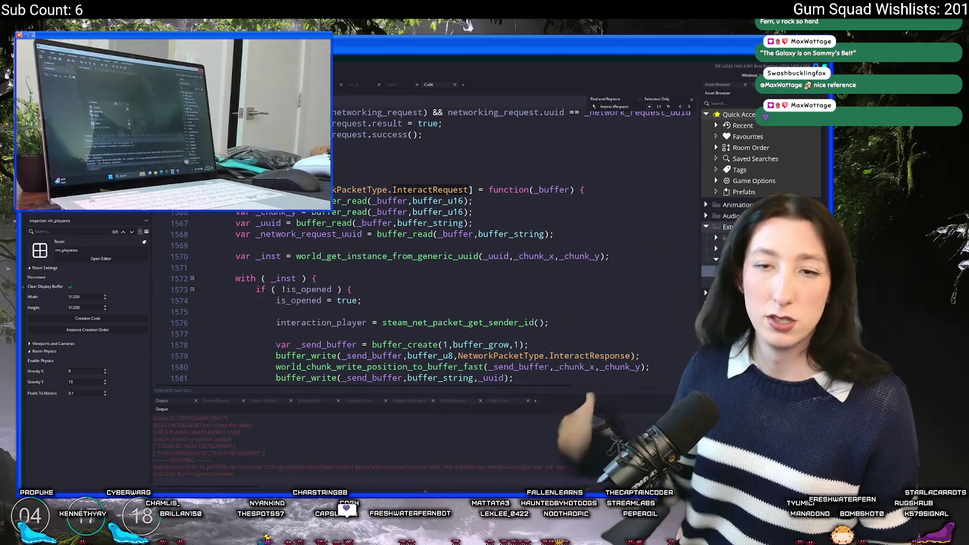
- Open the storage_step function in scr_networking for editing
key("ctrl+Tab")
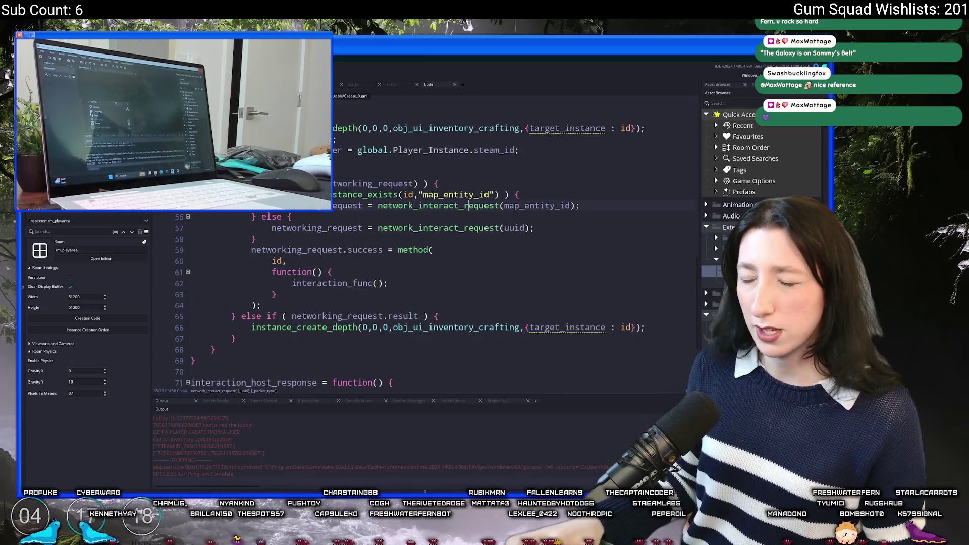
scroll(403, 242, "up", 1)
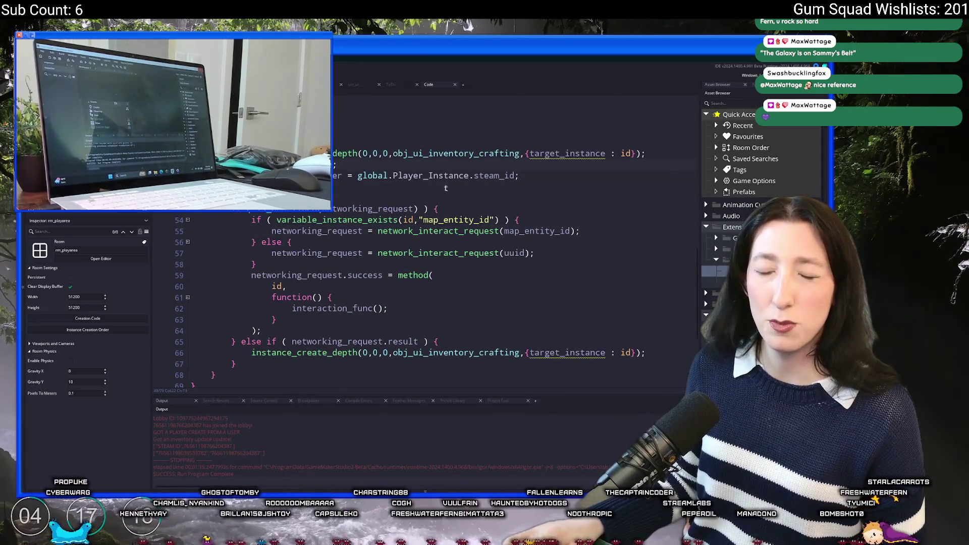
scroll(446, 188, "up", 5)
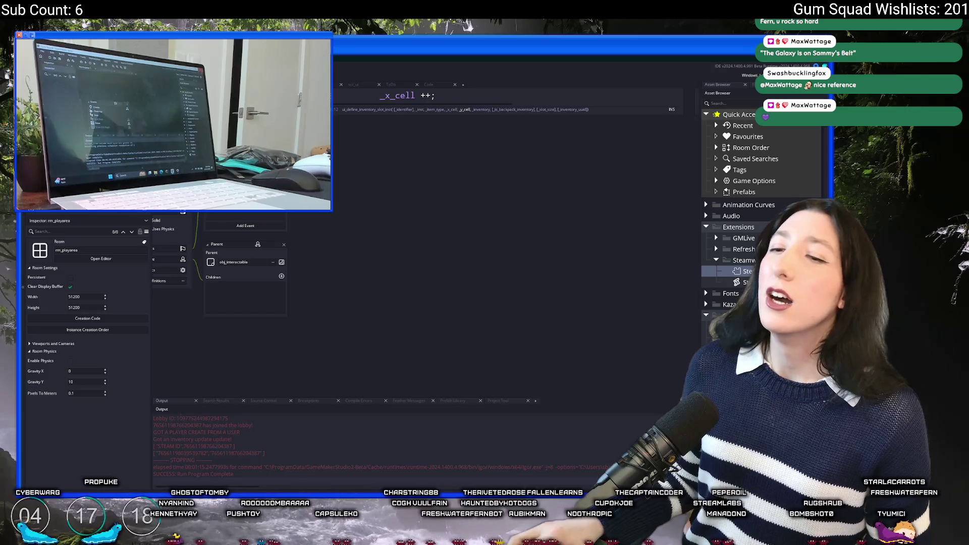
middle_click(383, 158)
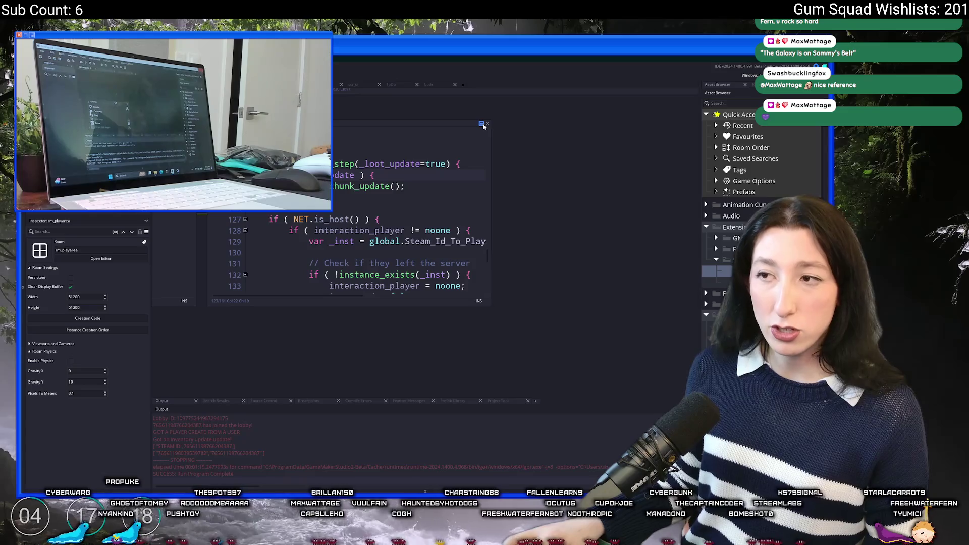
left_click(482, 123)
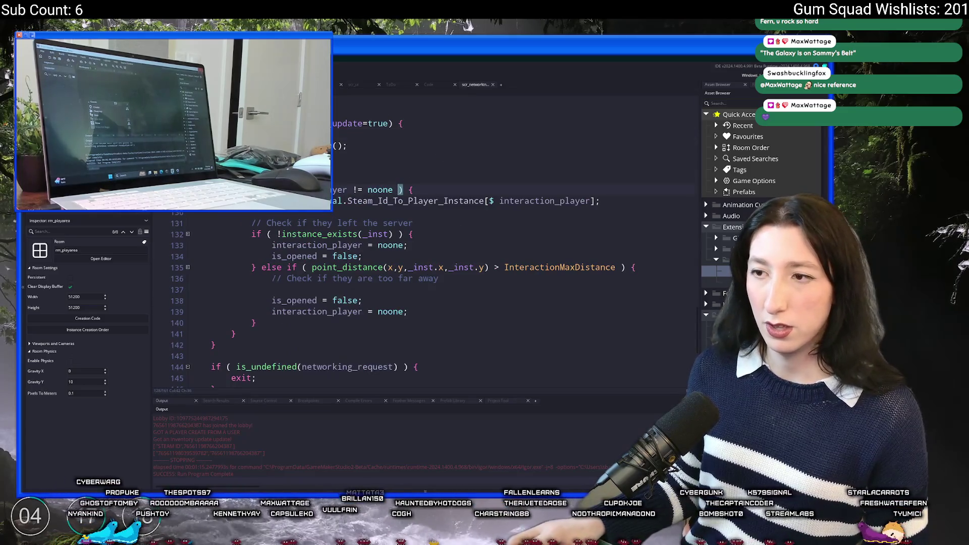
left_click(333, 246)
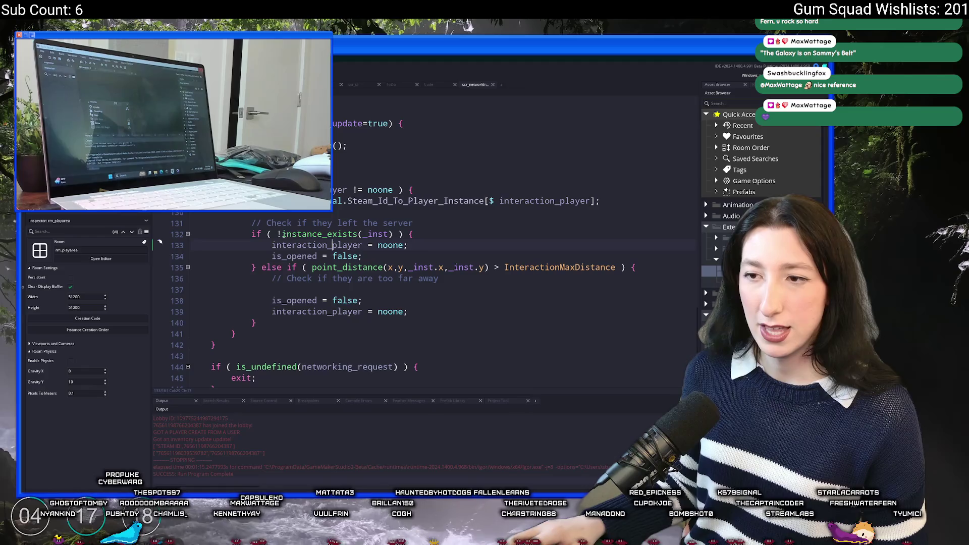
left_click_drag(413, 223, 399, 223)
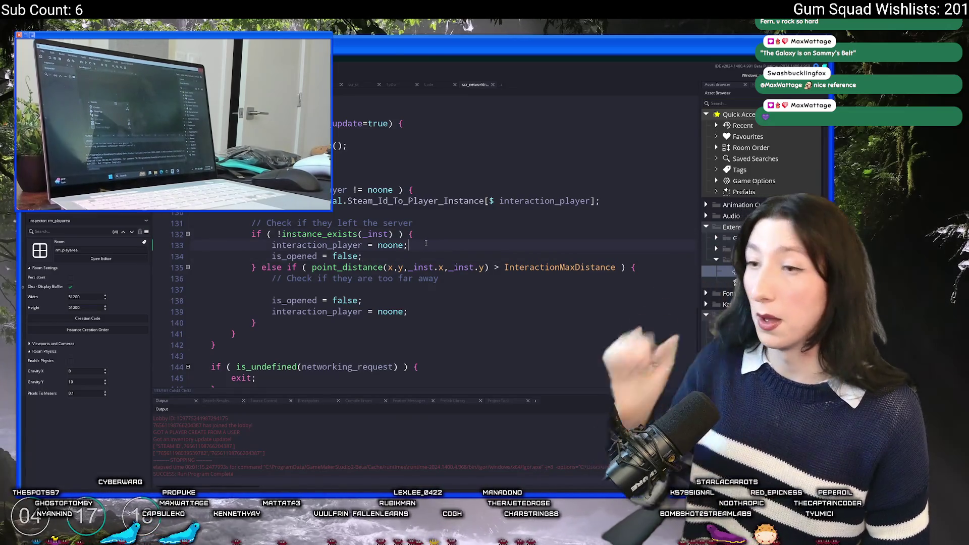
- Add THIS HAPPENED 1 and THIS HAPPENED 2 messages in both interaction_player reset branches, then rebuild
key("Return")
type("show_message")
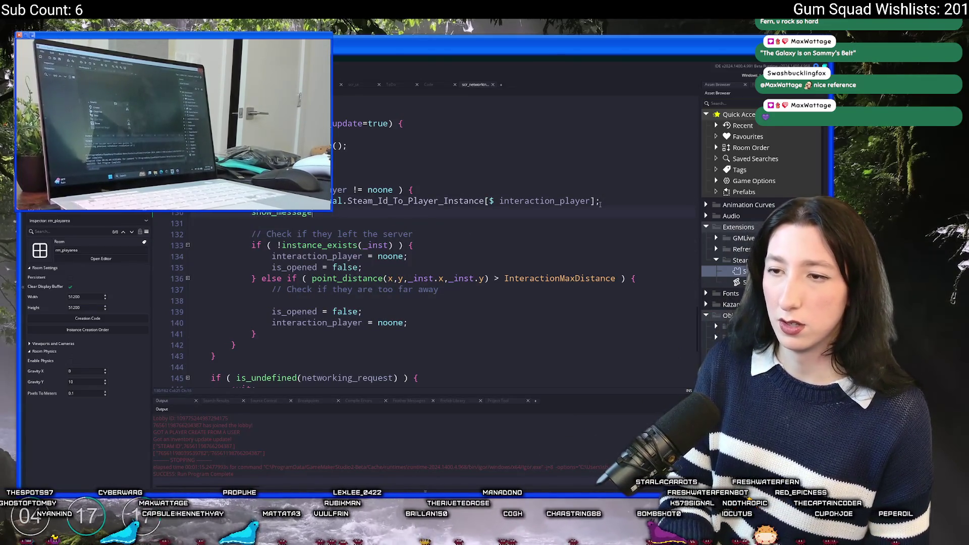
type("(\"THIS HAPPENED\"")
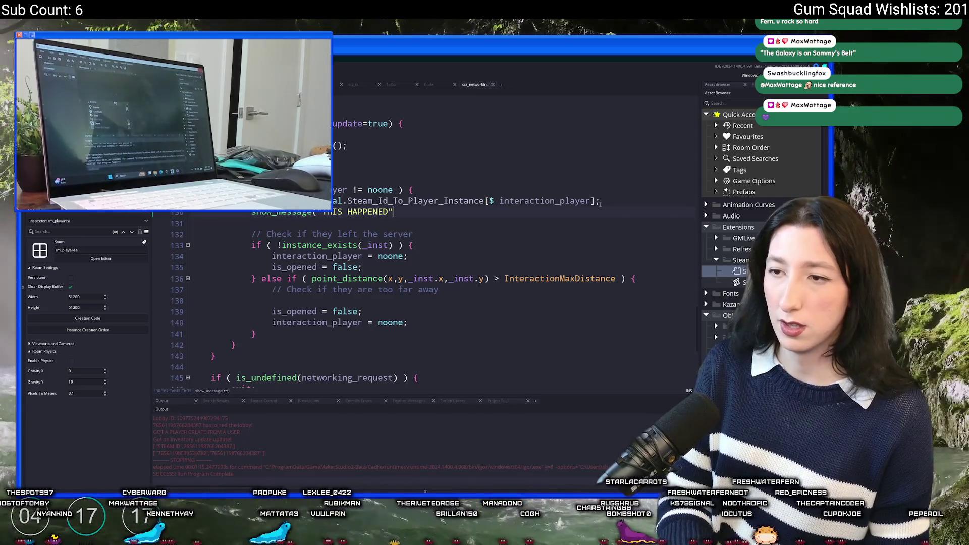
left_click(508, 216)
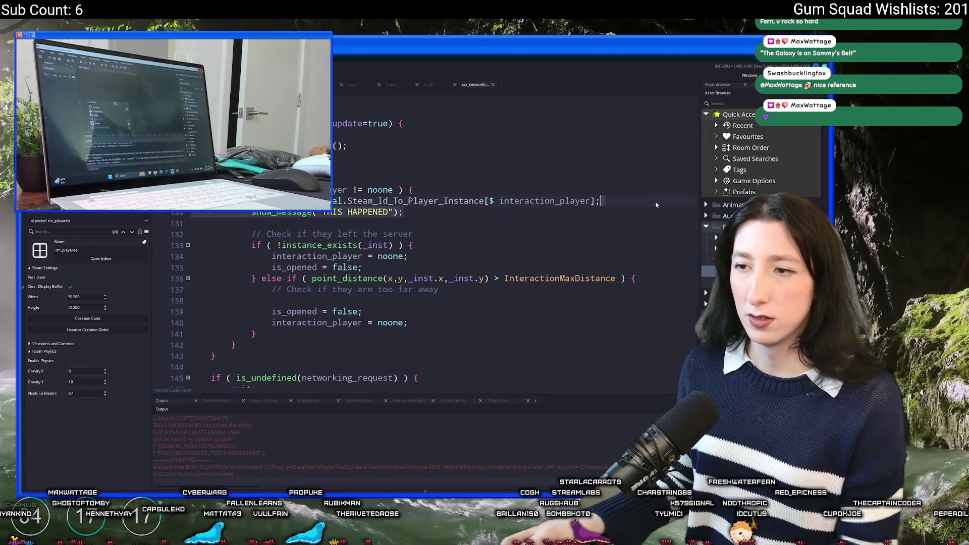
key("ctrl+z")
key("Return")
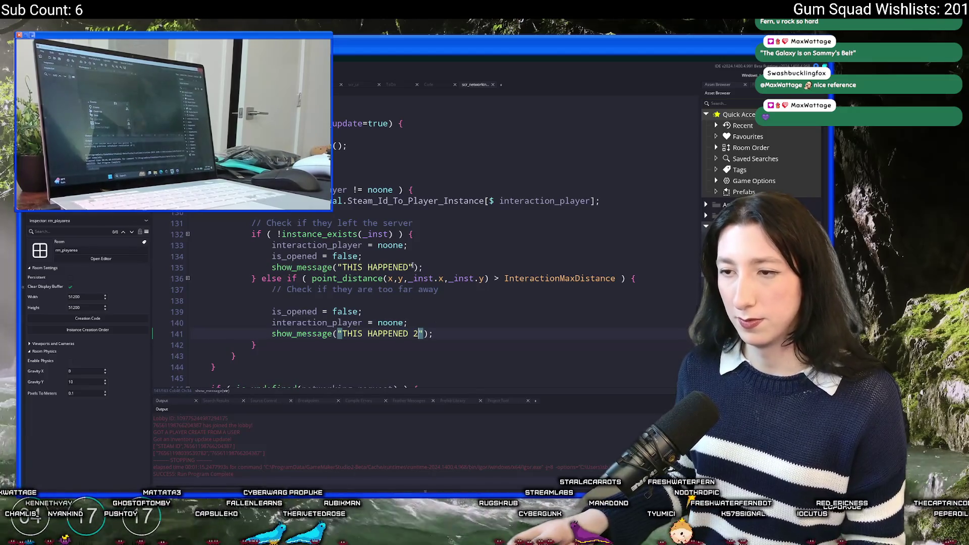
type("1")
key("F5")
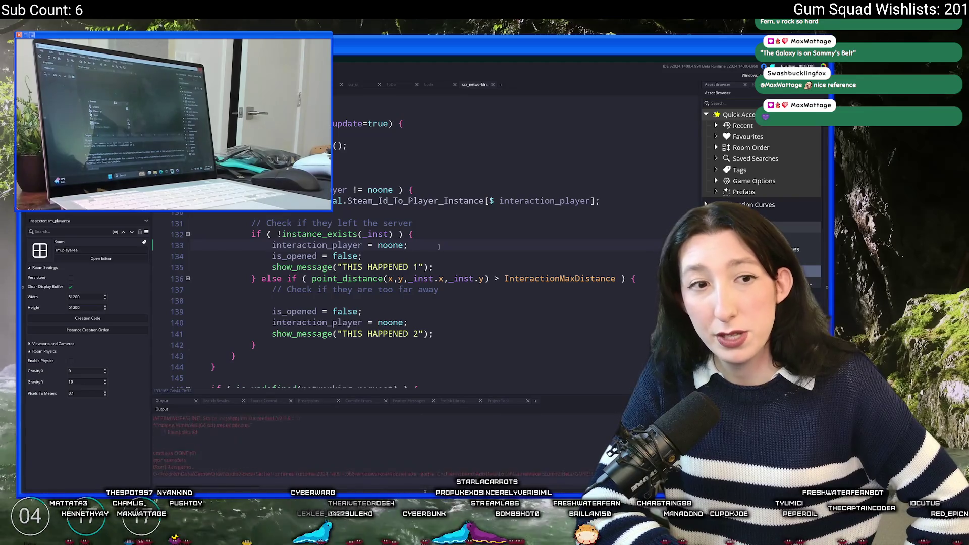
left_click(417, 268)
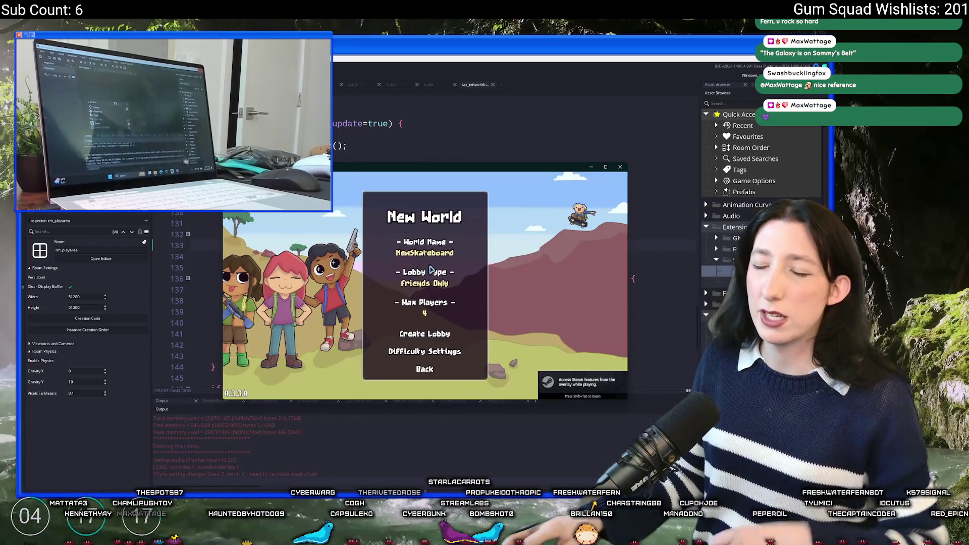
left_click(426, 338)
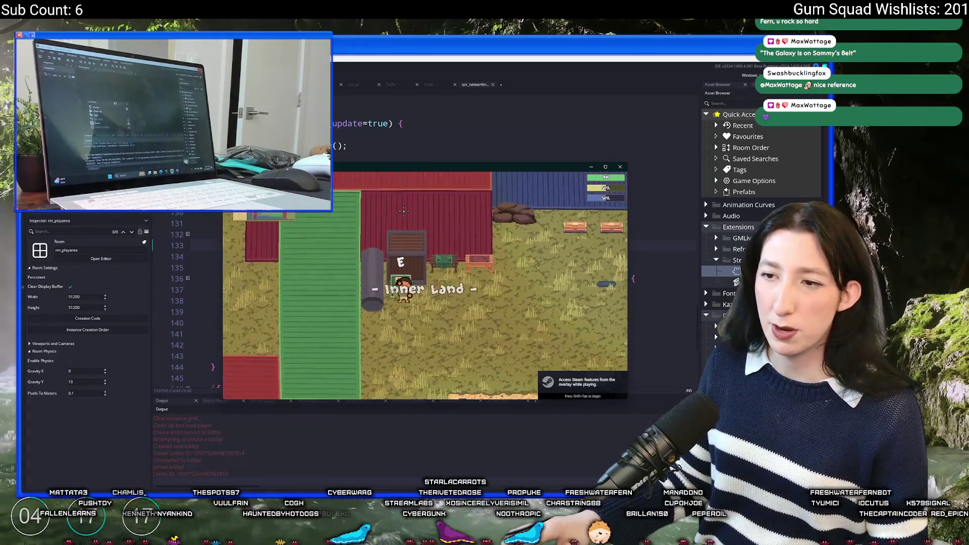
key("e")
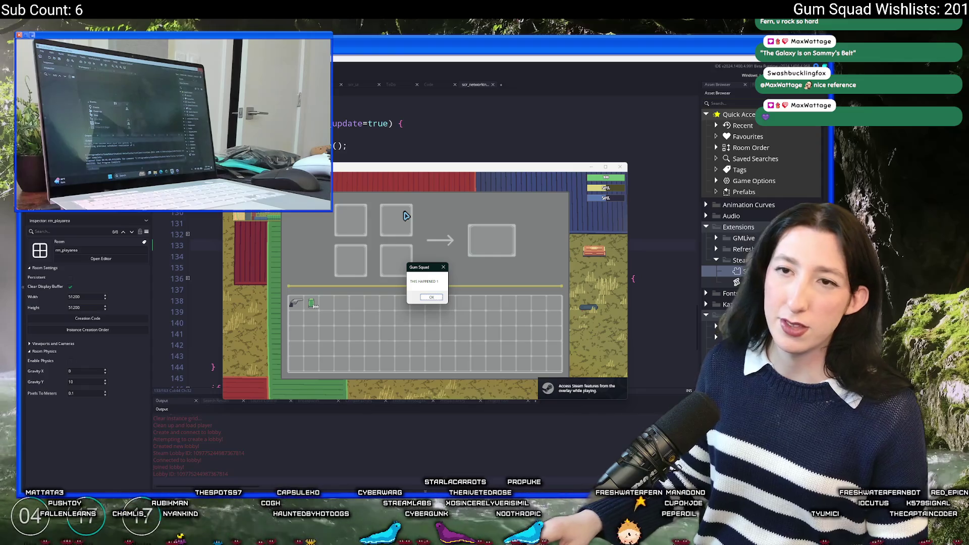
key("shift+F5")
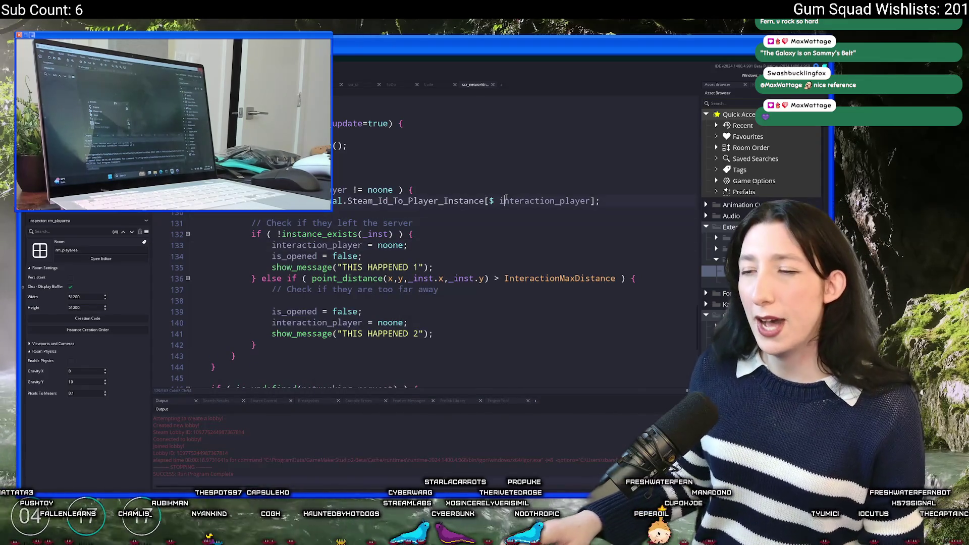
key("Up")
key("End")
- Find all references to interaction_player and inspect its assignment on line 50
left_click(332, 201)
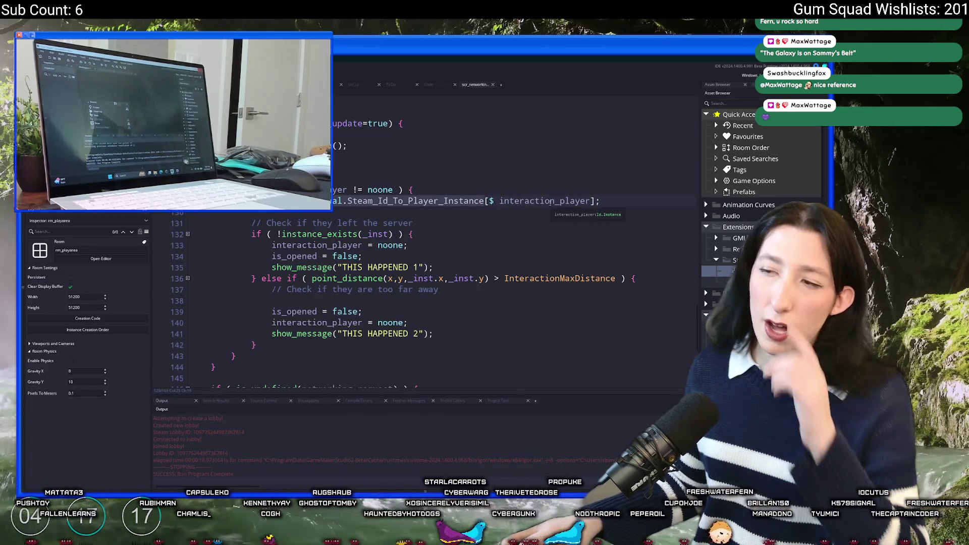
double_click(550, 200)
key("shift+F12")
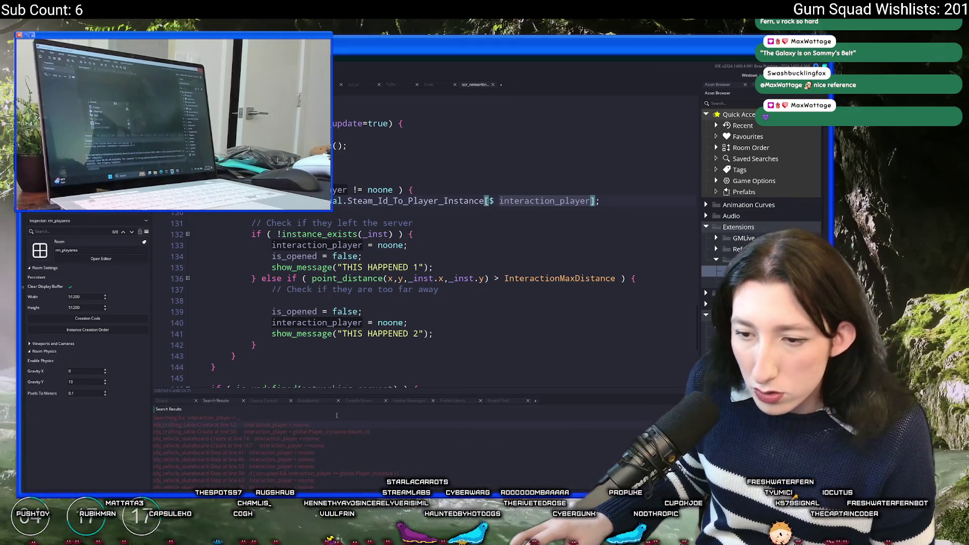
double_click(319, 431)
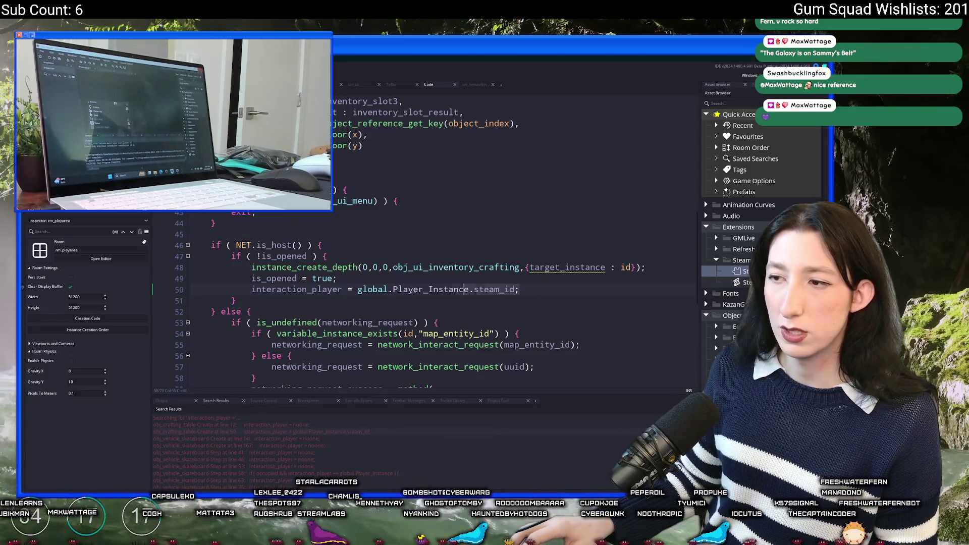
left_click(234, 289)
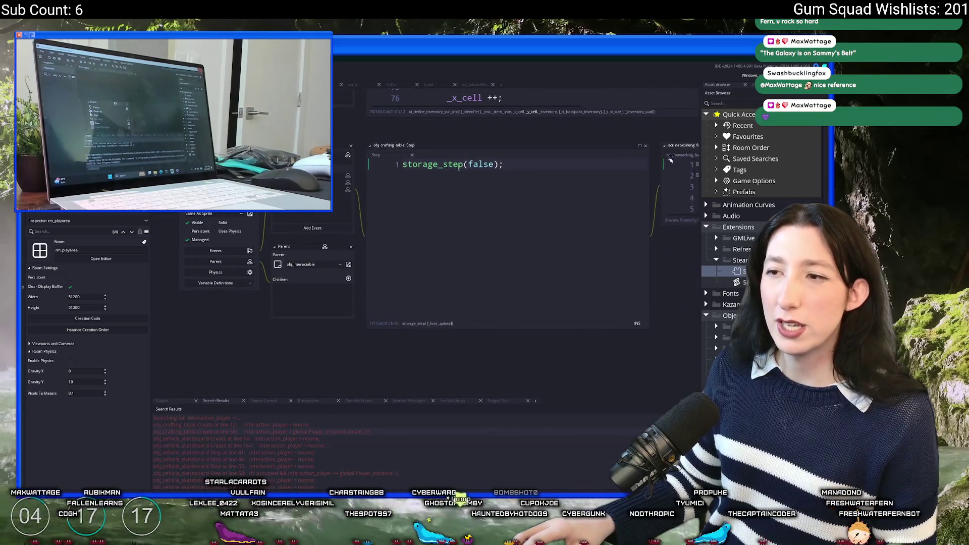
- Extend line 128's check with && interaction_player != global.Steam_Id_To_Player_Instance.steam_id
left_click(550, 133)
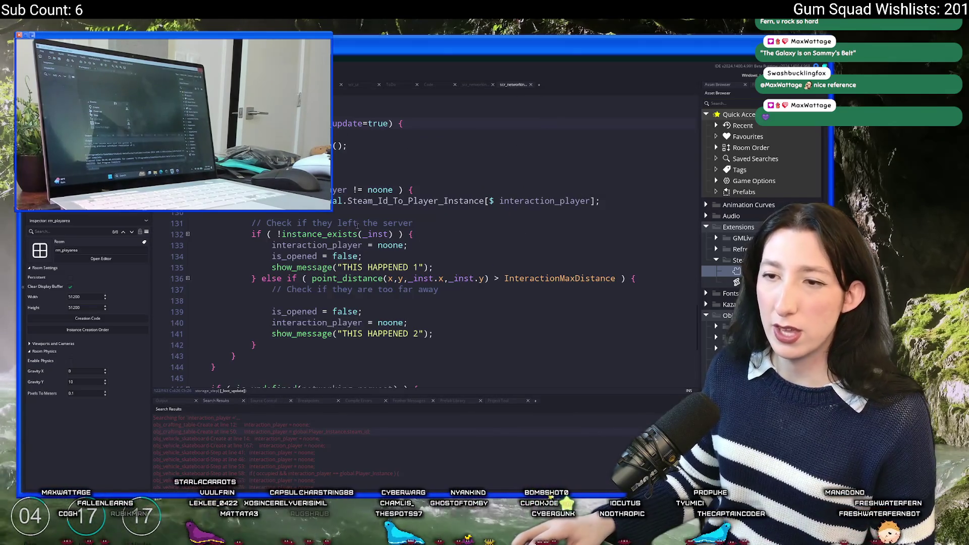
left_click(348, 190)
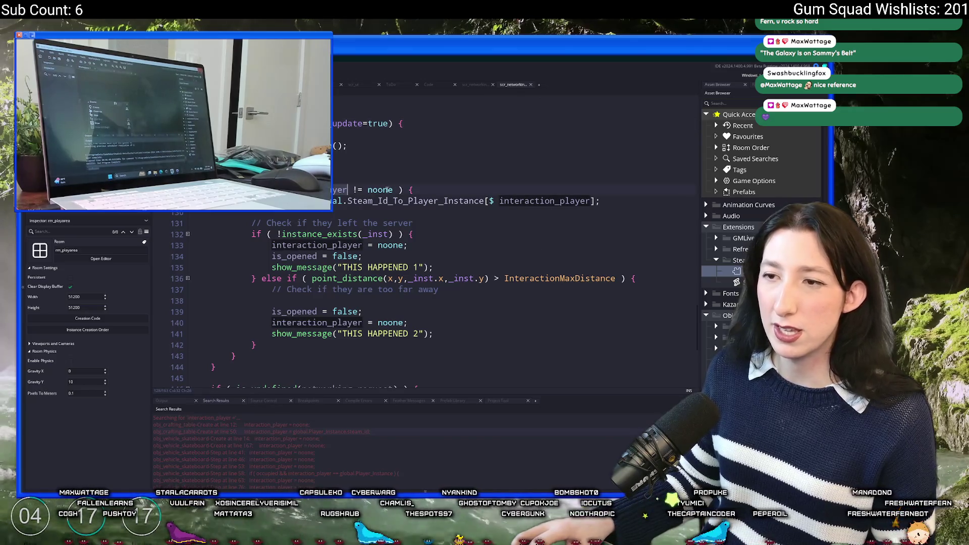
left_click(393, 189)
type("&& gl")
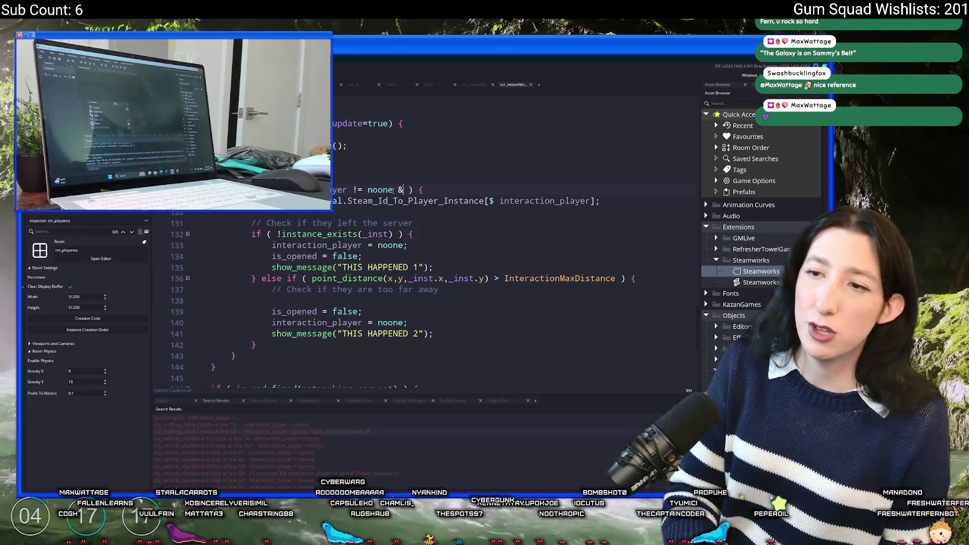
key("BackSpace")
key("BackSpace")
type("interaction_player!=")
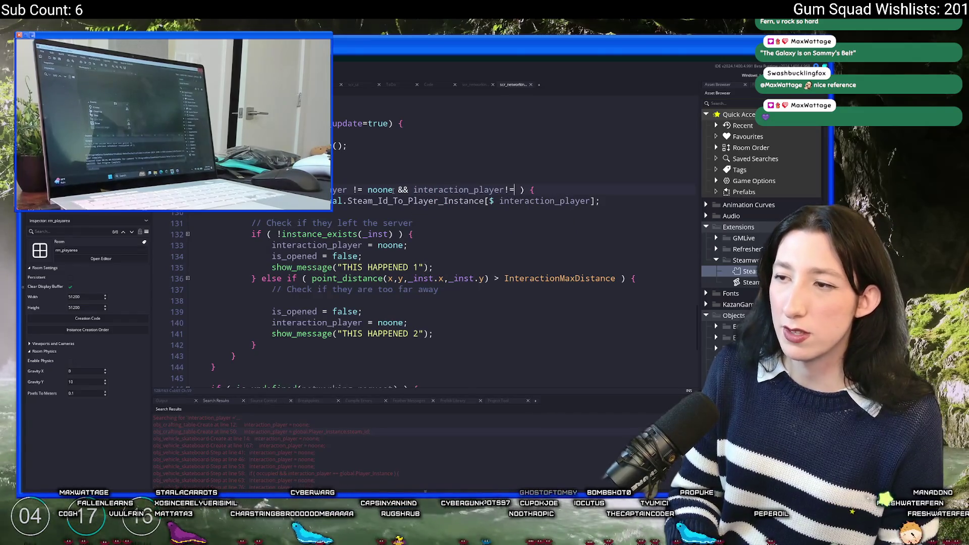
key("BackSpace")
key("BackSpace")
key("BackSpace")
type("= g")
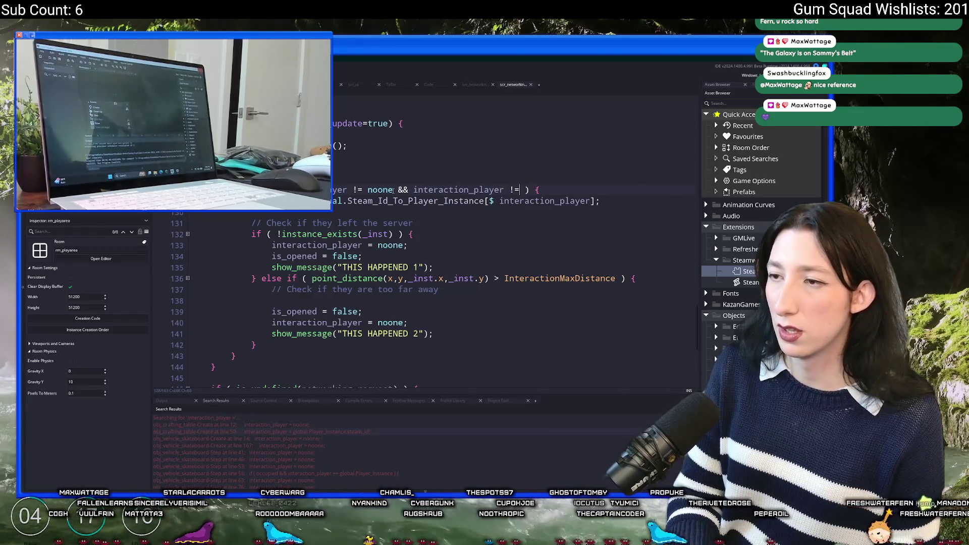
type("lobal.Pla")
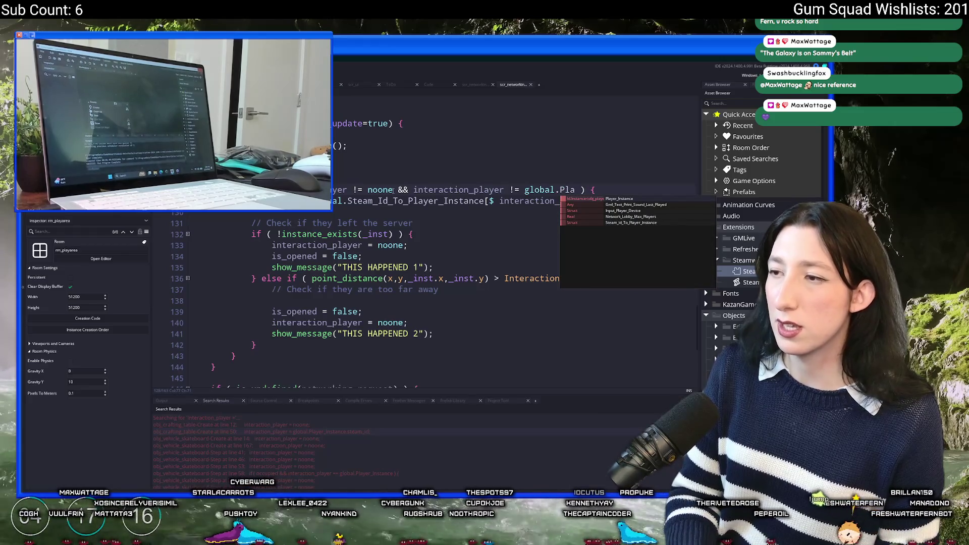
key("Down")
key("Down")
key("Down")
key("Return")
type(".steam_id")
- Run the game, host a new world, open storage, and dismiss the storage_step error
left_click(378, 268)
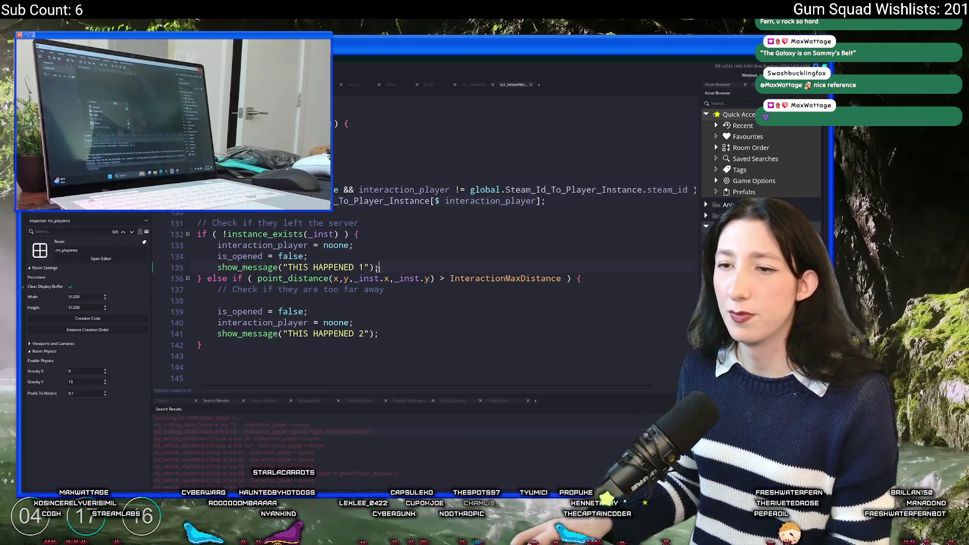
key("Up")
key("F5")
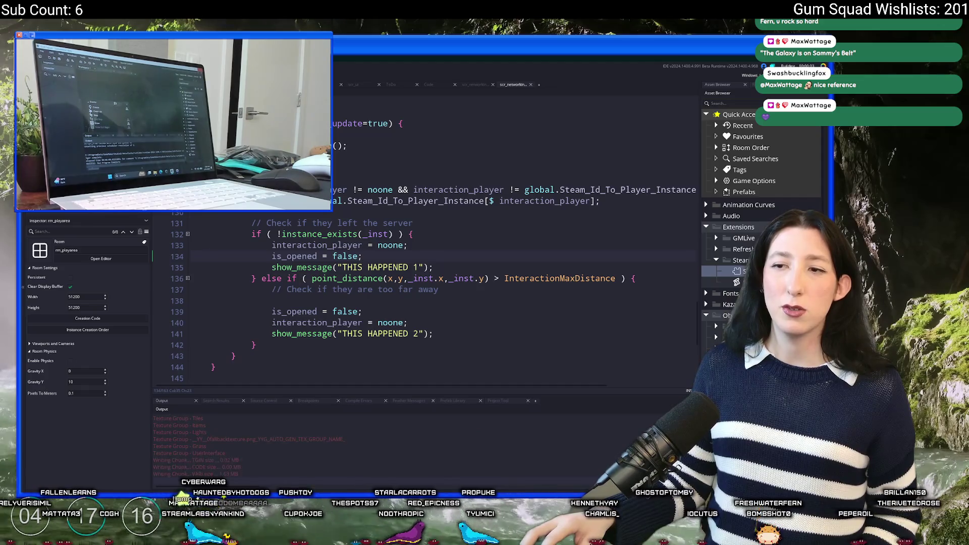
scroll(326, 247, "down", 3)
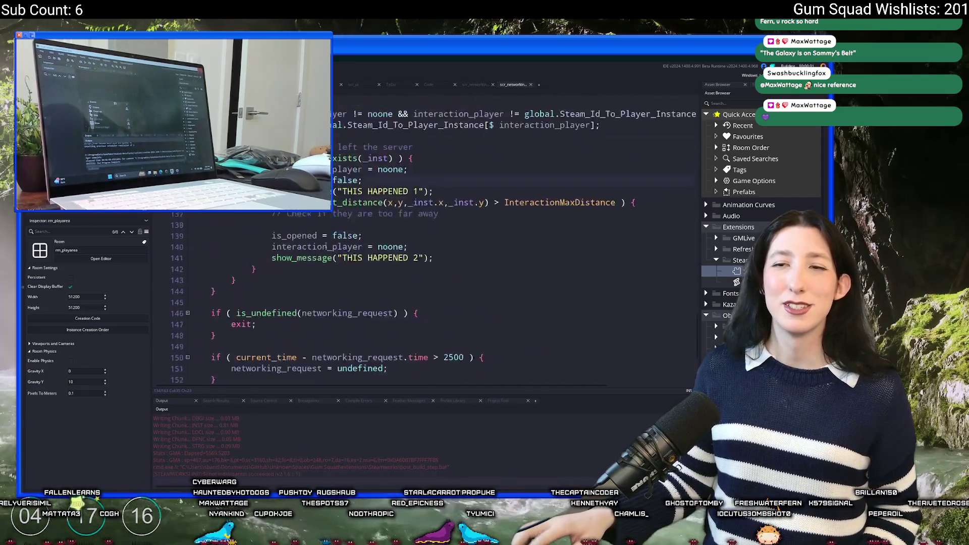
scroll(326, 247, "up", 3)
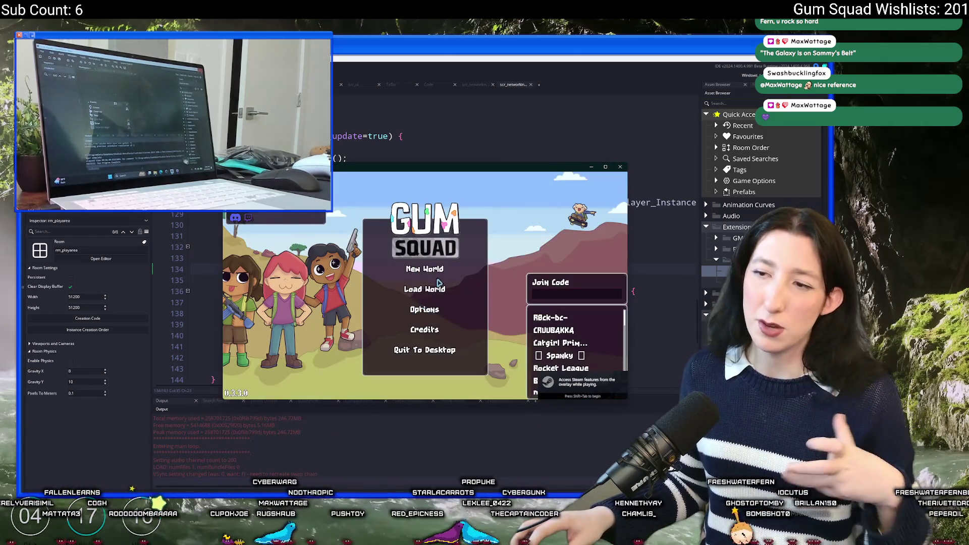
left_click(437, 272)
left_click(425, 328)
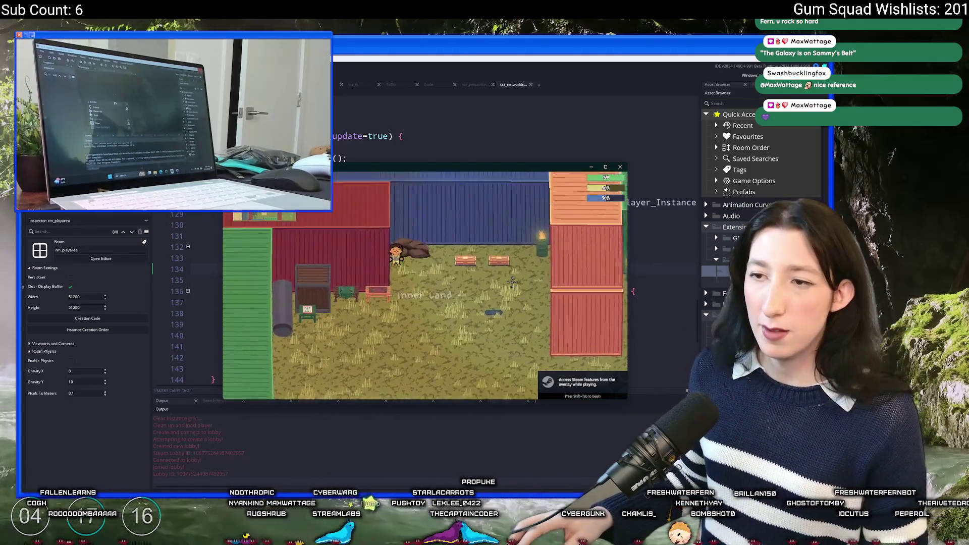
key("e")
left_click(348, 350)
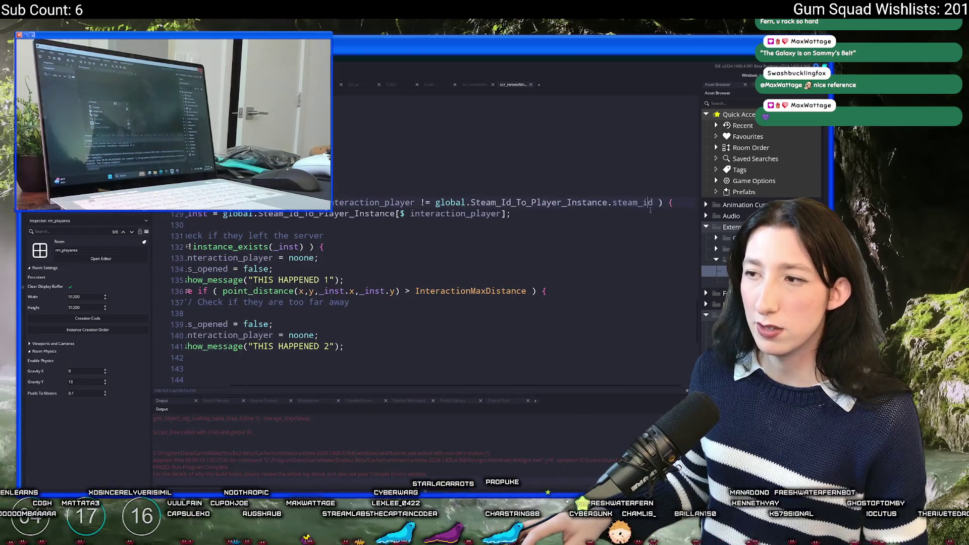
- Search the project for steam_id and review the runtime error log
double_click(632, 203)
key("ctrl+shift+f")
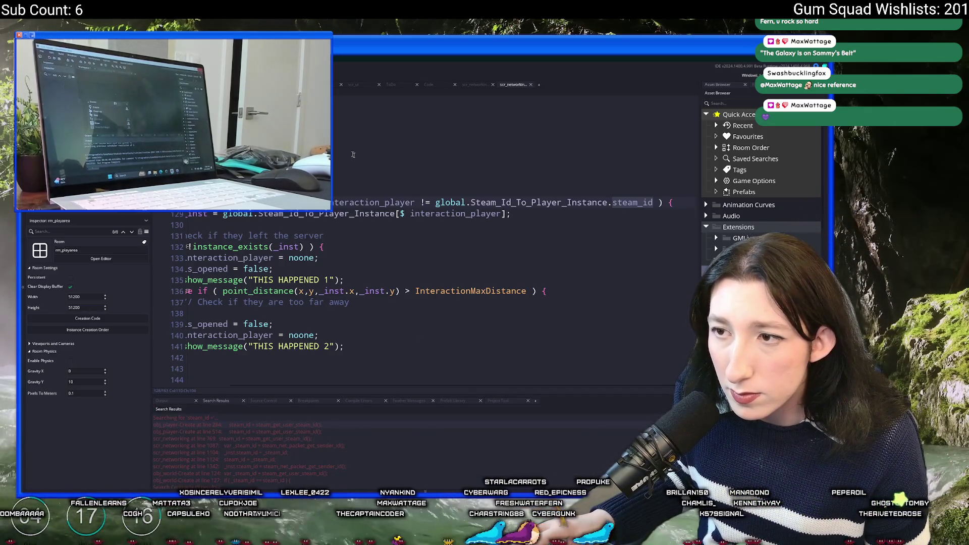
left_click(388, 203)
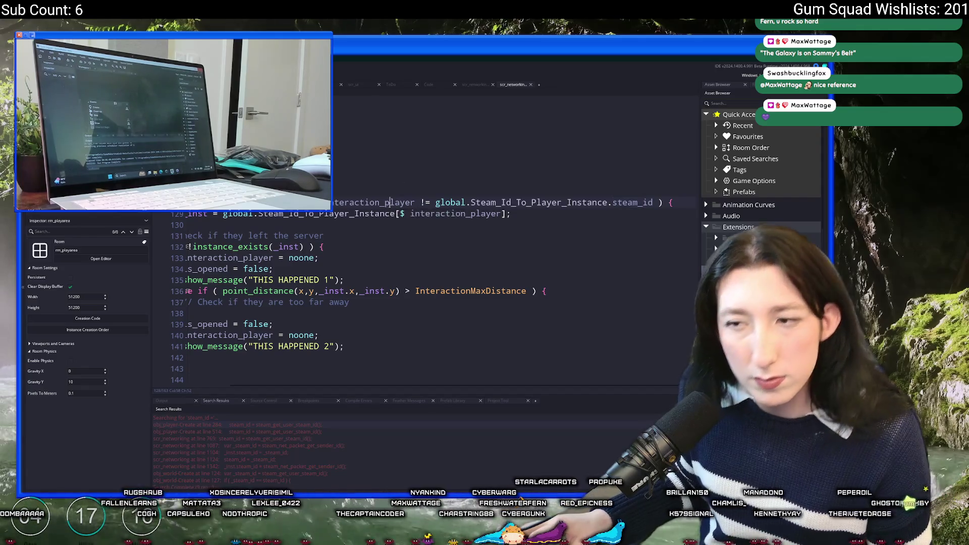
left_click(161, 400)
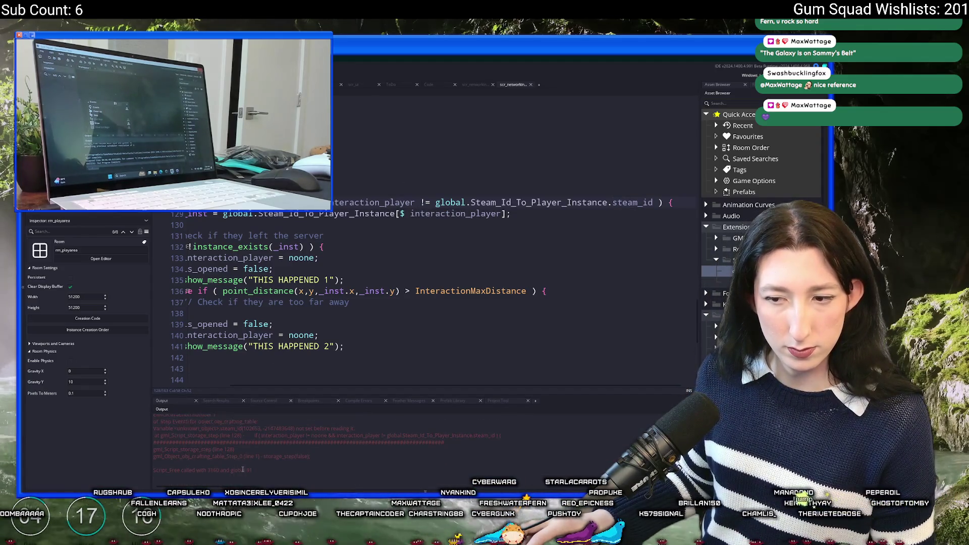
key("Down")
key("Down")
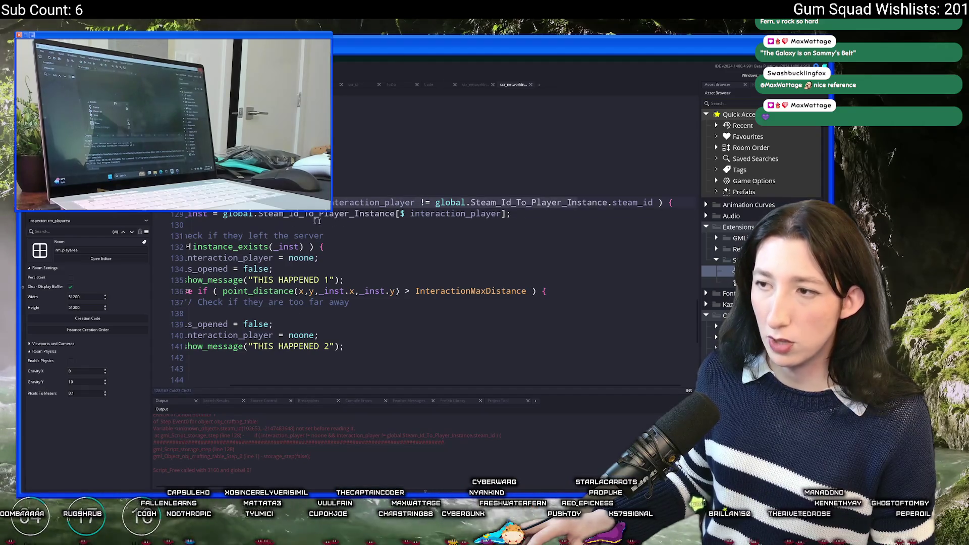
- Replace Steam_Id_To_Player_Instance with Player_Instance on line 128 and rebuild
left_click(696, 202)
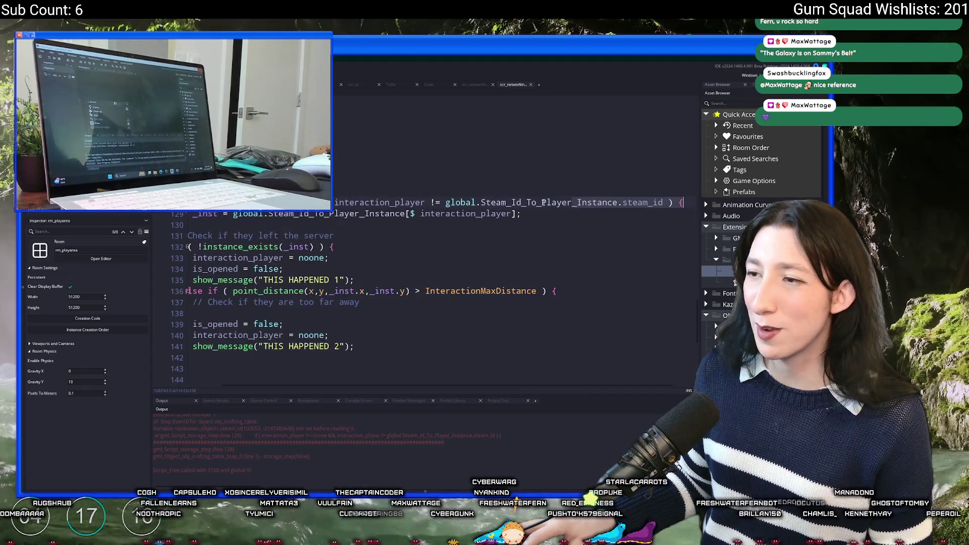
key("ctrl+BackSpace")
type("Player_iu")
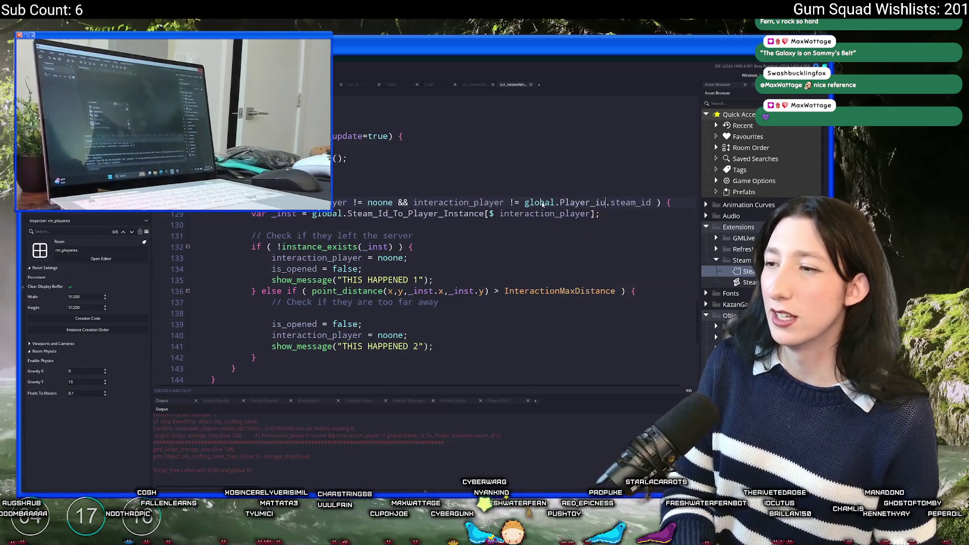
type("nstance")
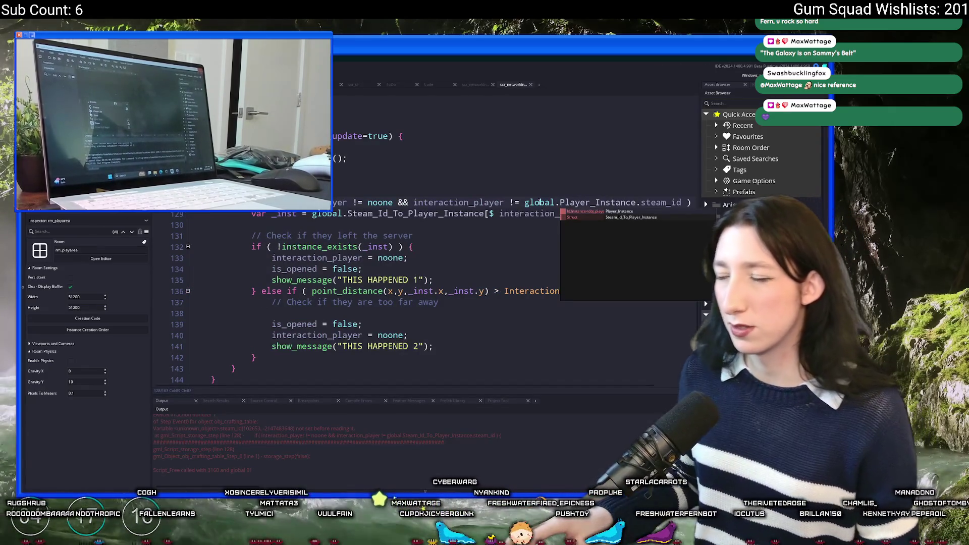
key("F5")
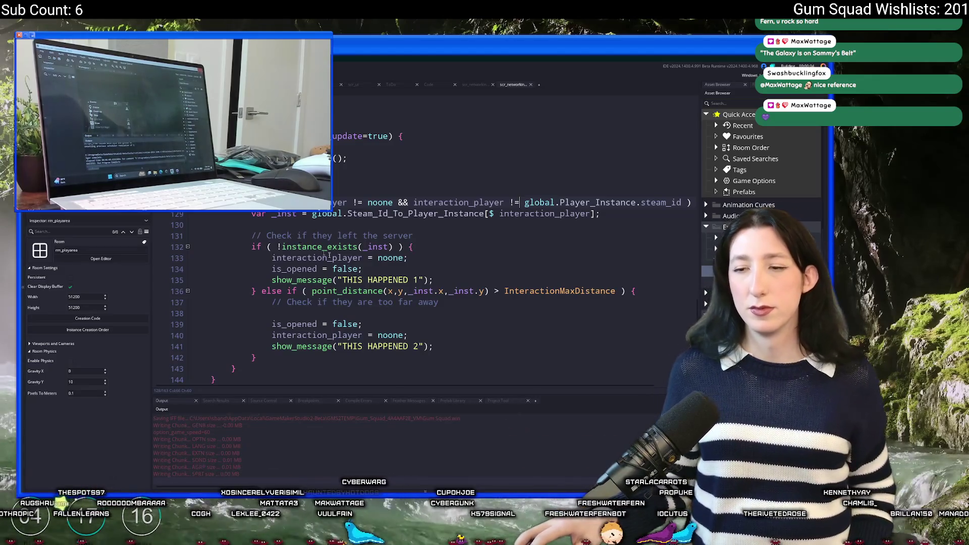
scroll(329, 256, "down", 3)
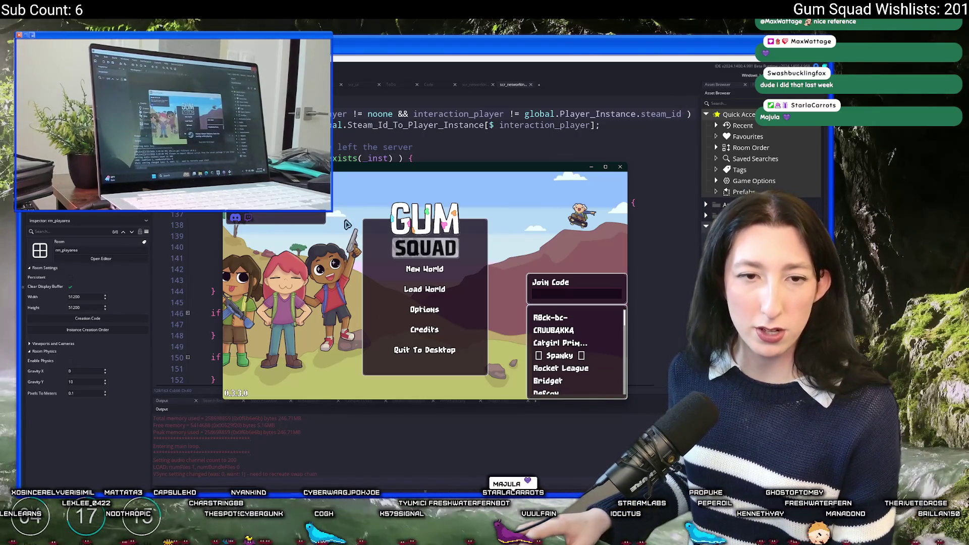
- Host a new world lobby full-screen and walk to the crafting station to open it
left_click(424, 269)
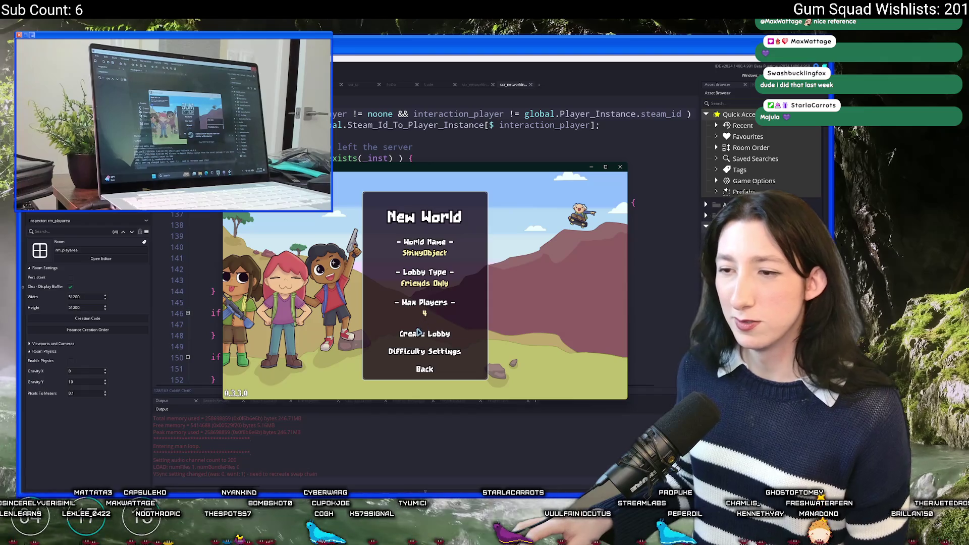
left_click(426, 331)
double_click(475, 171)
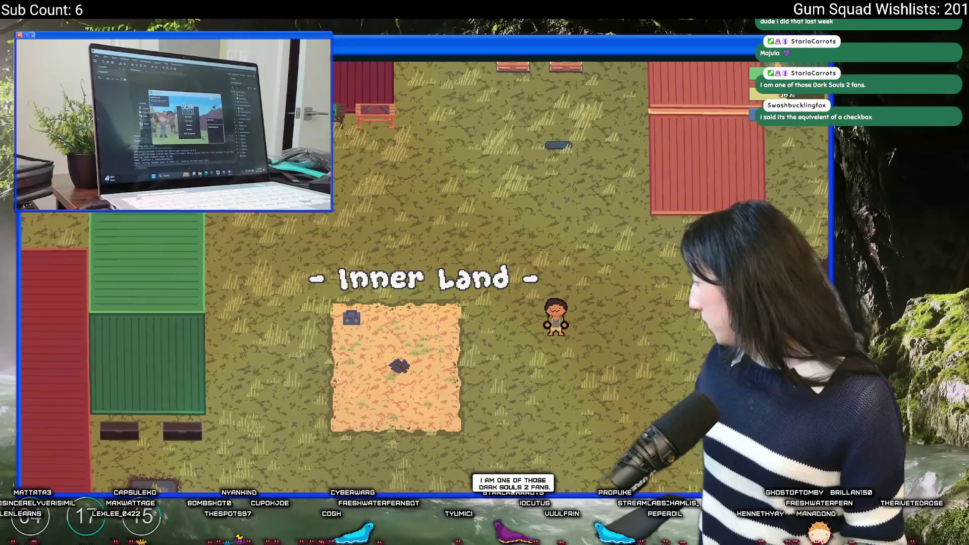
key("w")
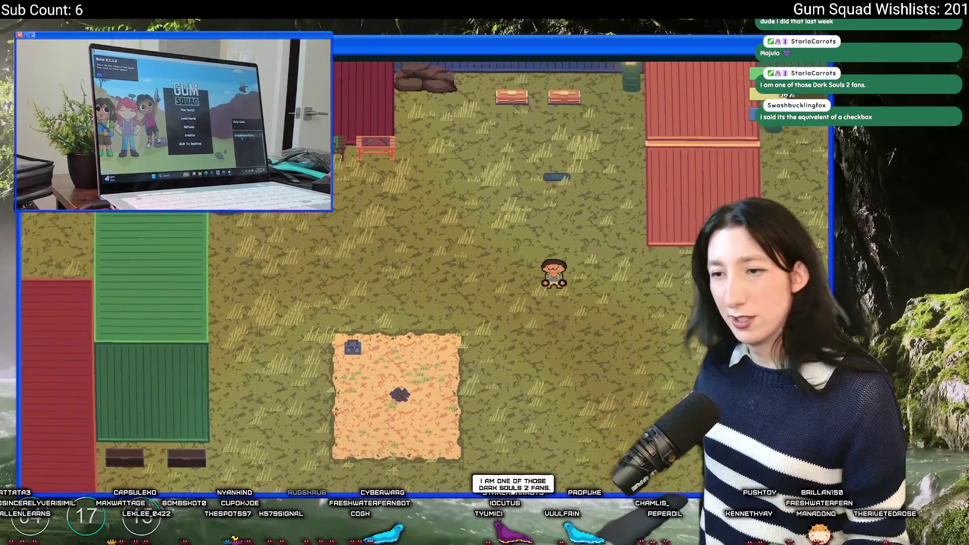
key("a")
key("e")
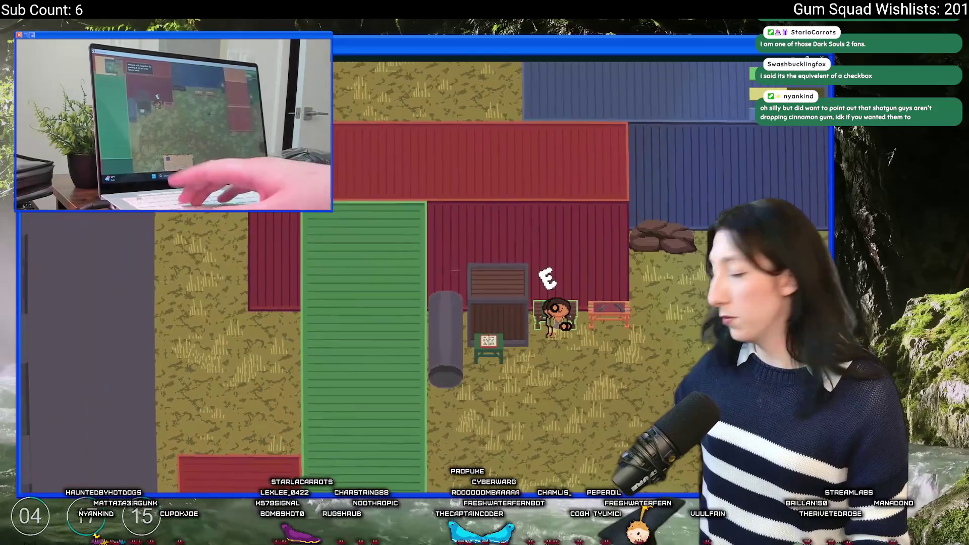
- Open and close the storage container and chest, dismiss the debug message, then quit the game
key("d")
key("e")
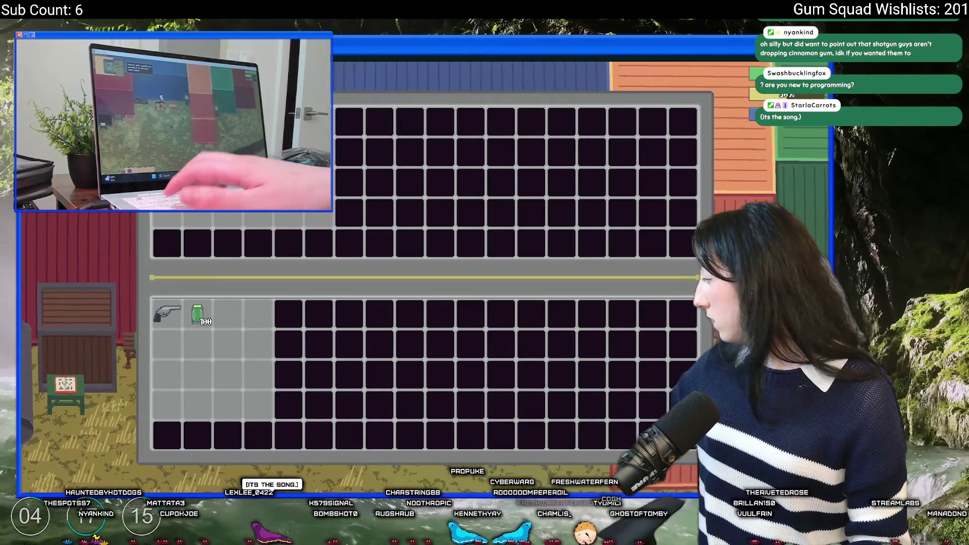
key("e")
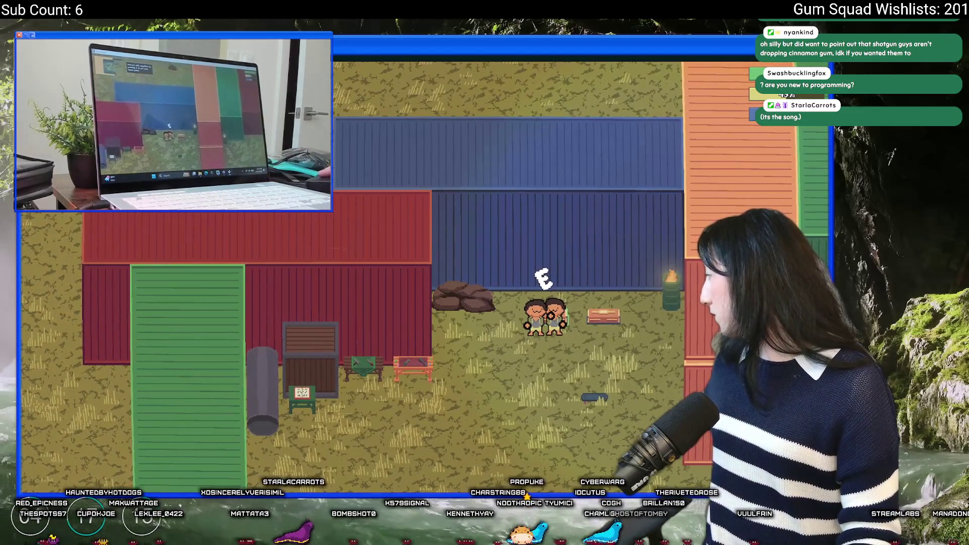
key("e")
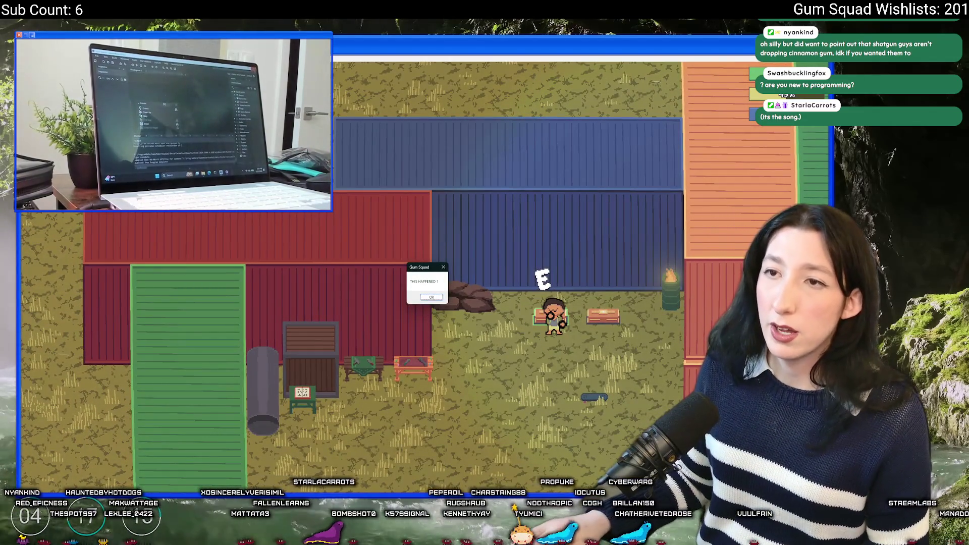
key("Return")
key("e")
key("Escape")
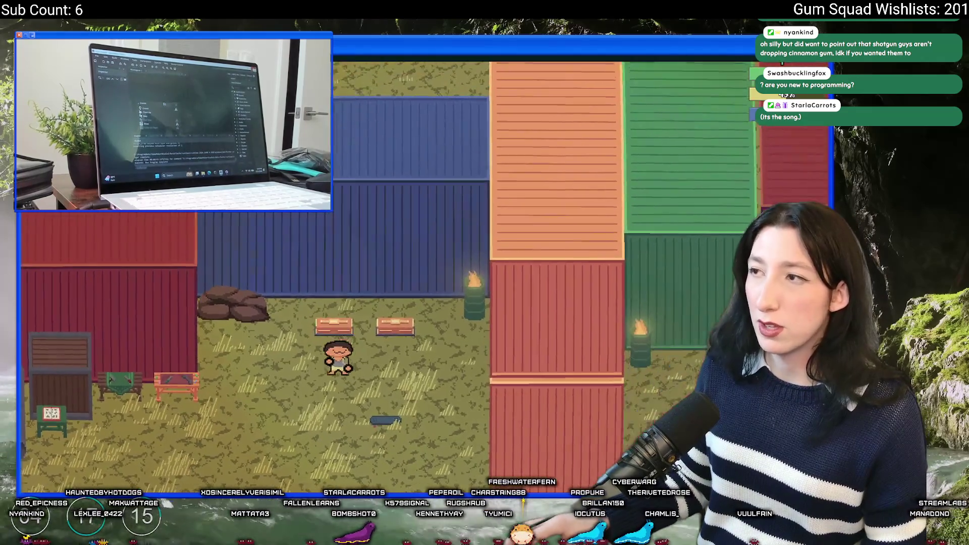
key("s")
key("alt+F4")
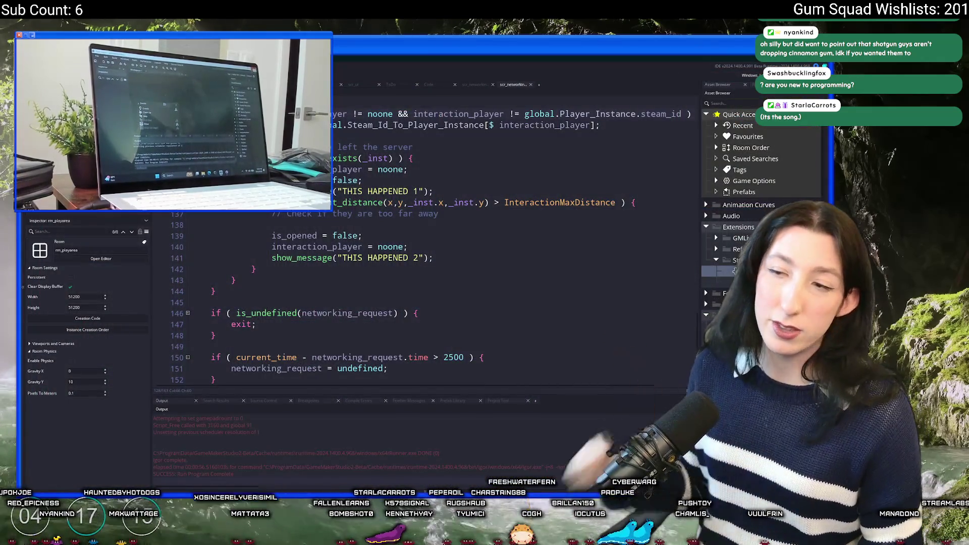
- Delete the THIS HAPPENED 1 and THIS HAPPENED 2 lines plus empty line 137
key("shift+Up")
key("BackSpace")
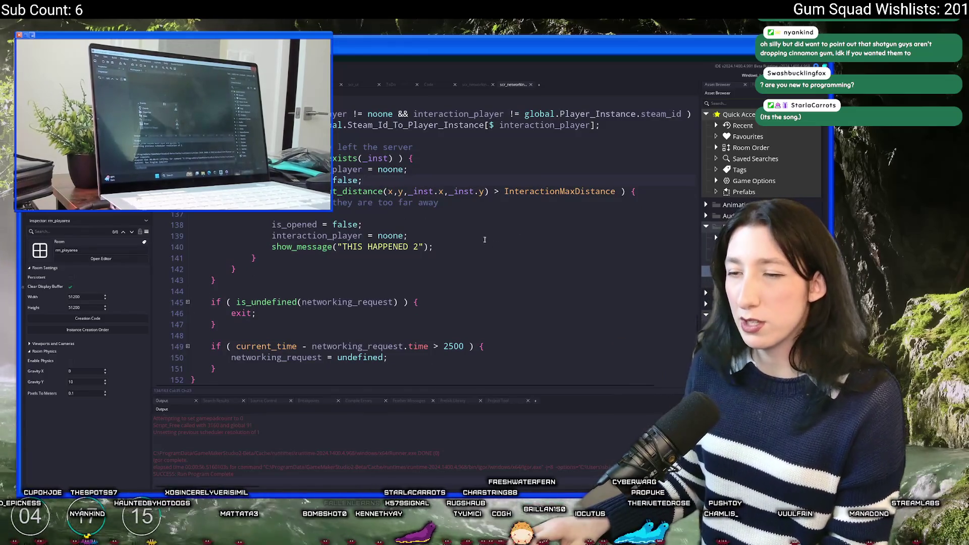
key("shift+Down")
key("shift+End")
key("BackSpace")
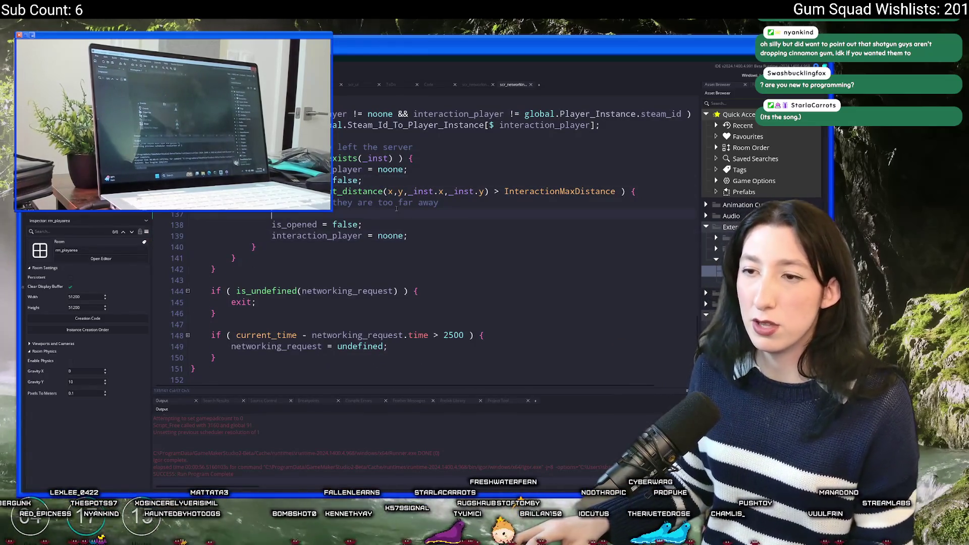
key("shift+Home")
key("BackSpace")
key("BackSpace")
scroll(341, 257, "up", 2)
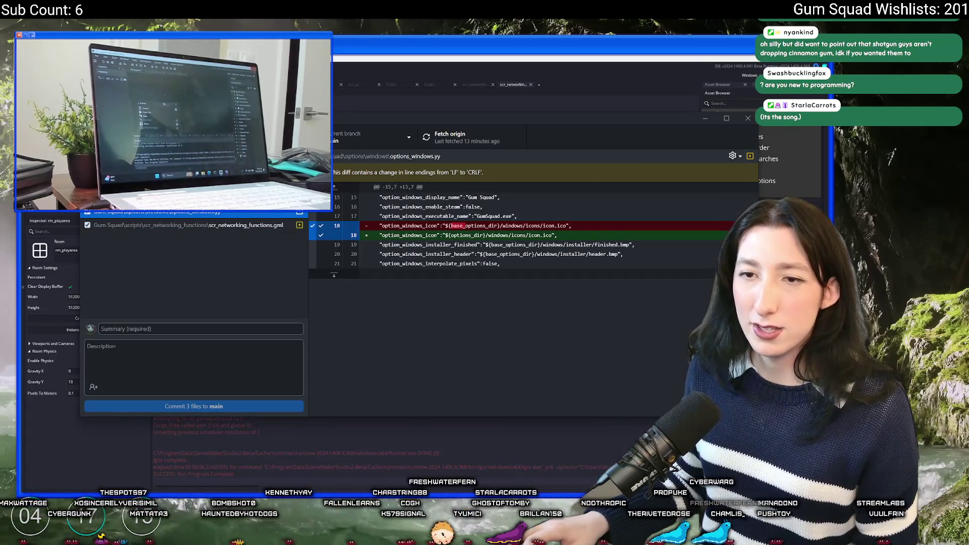
- Reopen the Gum Squad ToDo notes from the asset search
key("ctrl+t")
key("Return")
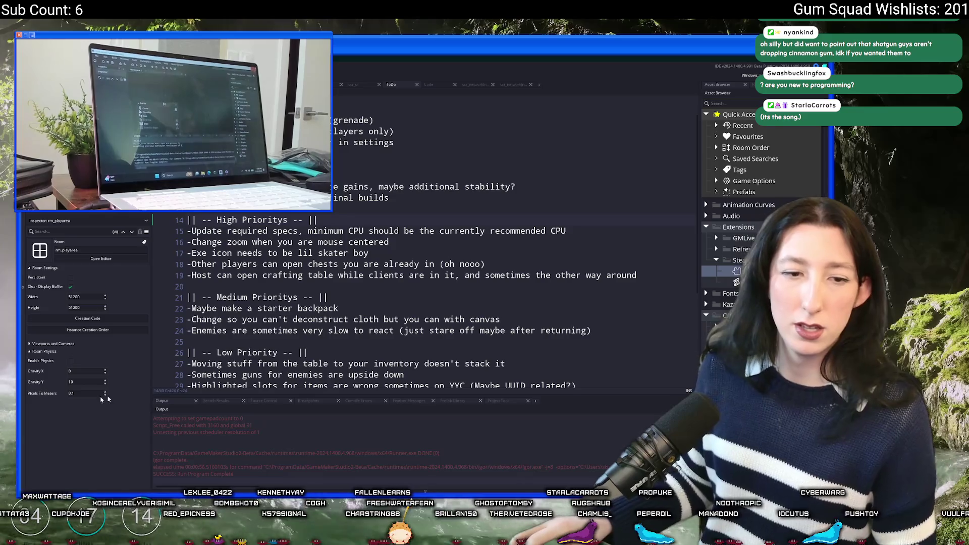
type("cap")
- Open obj_enemy_glummer_captain's Create event code in its own full tab
left_click(404, 342)
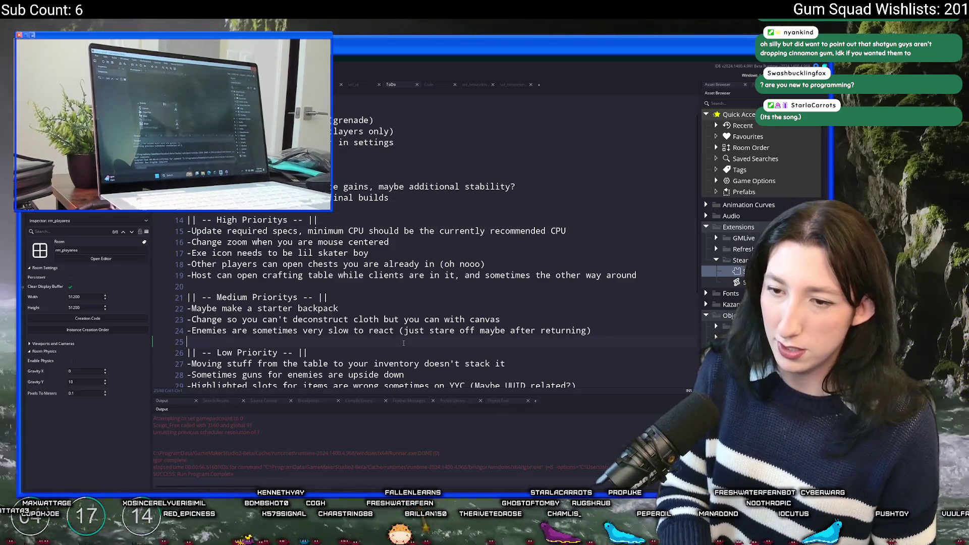
key("ctrl+t")
type("ummer_cap")
key("Return")
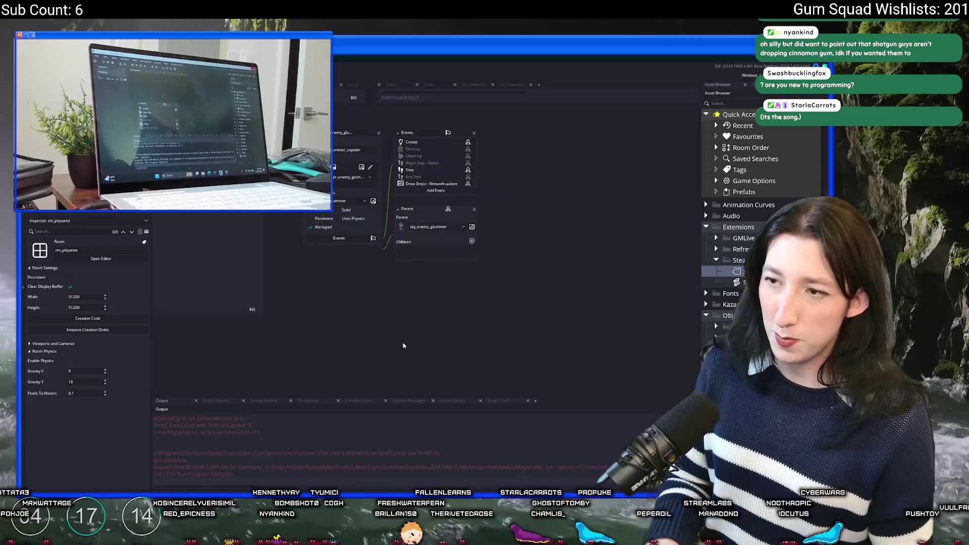
double_click(423, 143)
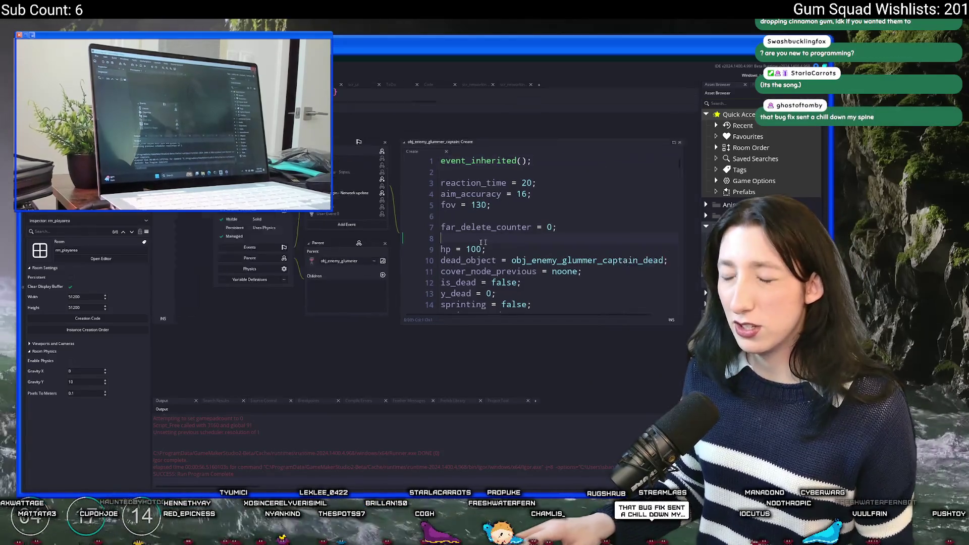
left_click(563, 151)
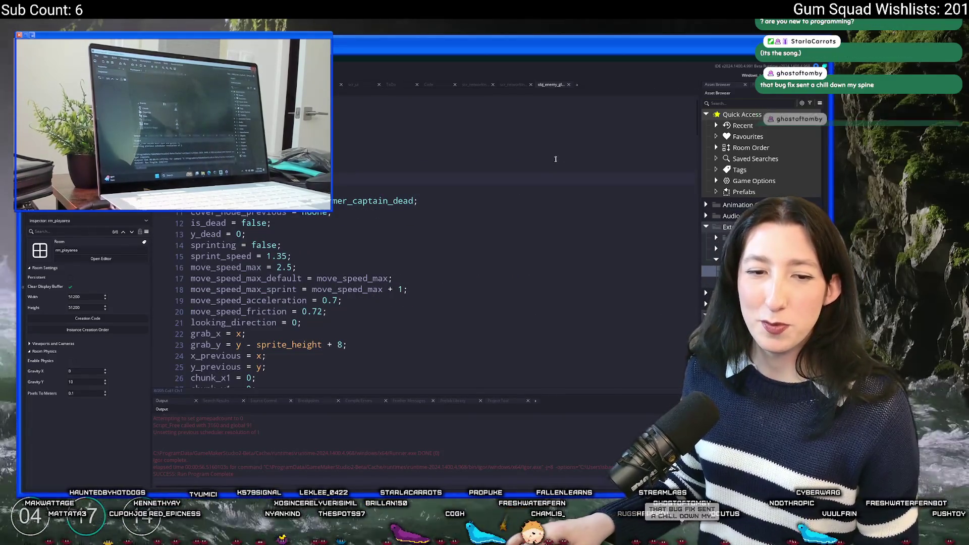
- Read through the captain's Create event code, then search assets for 'captain'
scroll(402, 183, "down", 10)
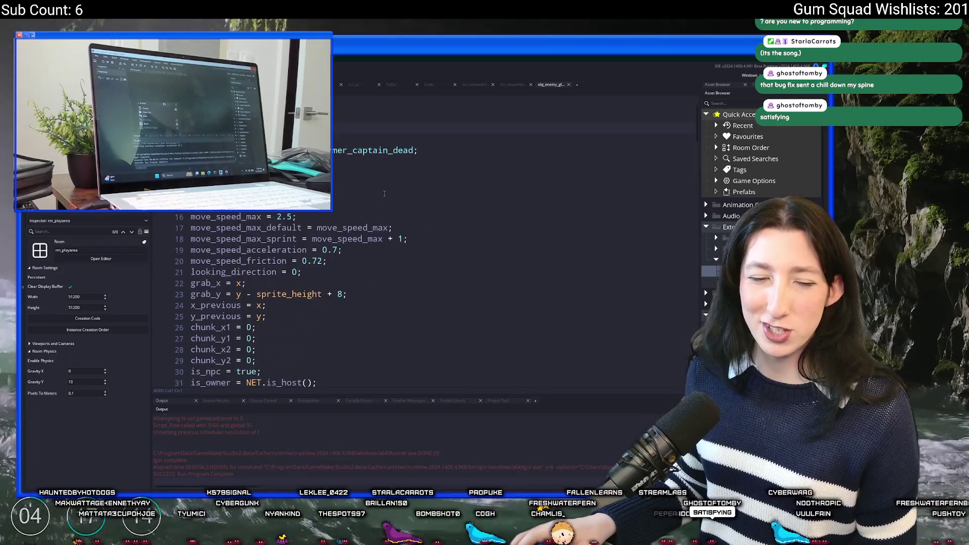
scroll(401, 184, "down", 15)
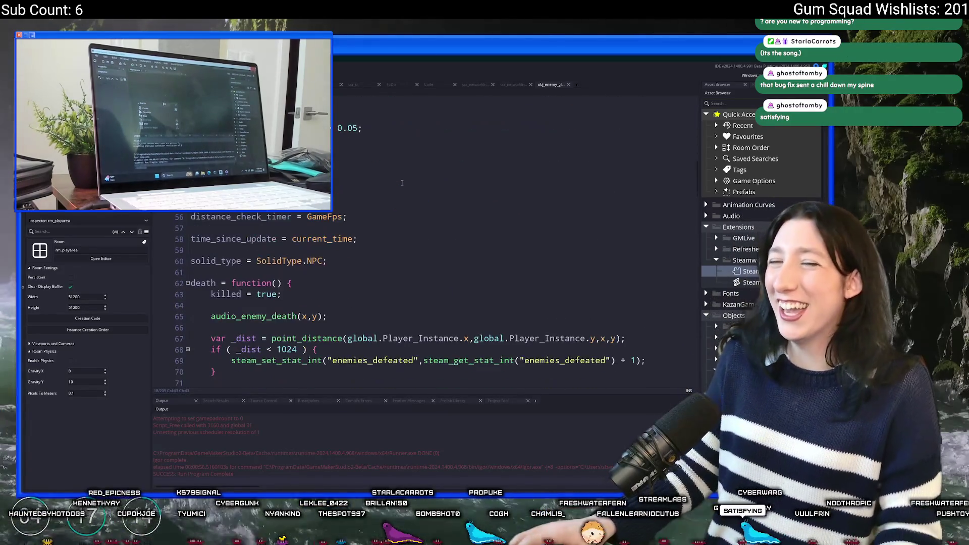
scroll(394, 206, "down", 5)
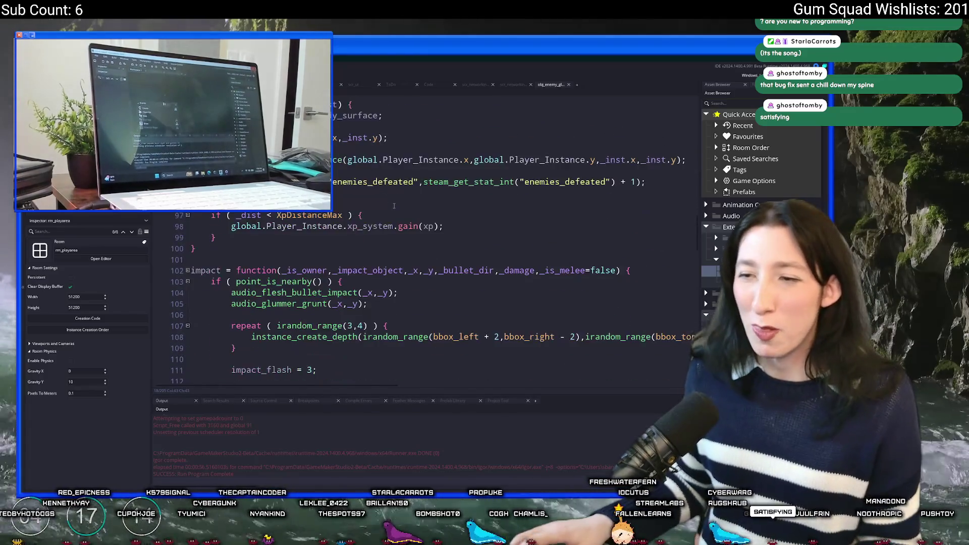
scroll(394, 206, "up", 5)
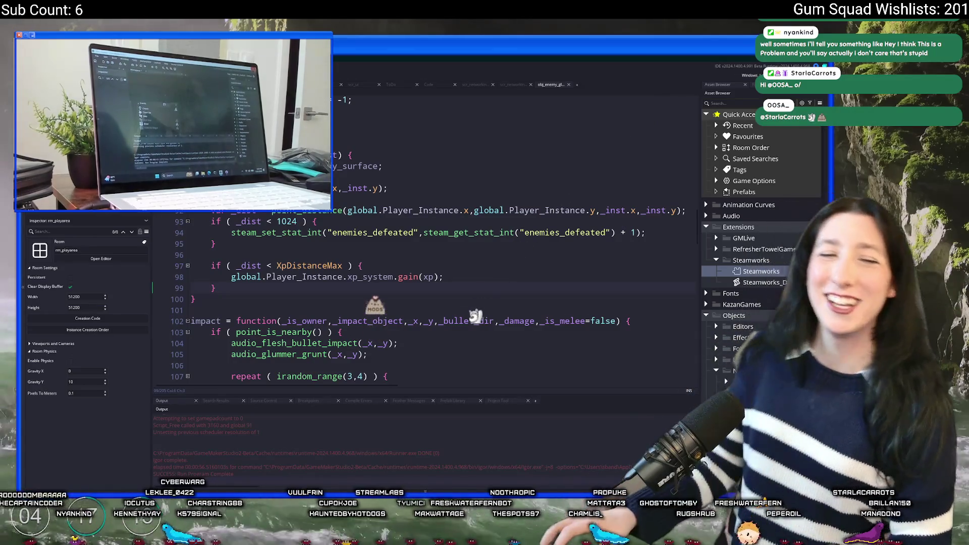
left_click(349, 63)
scroll(434, 187, "down", 5)
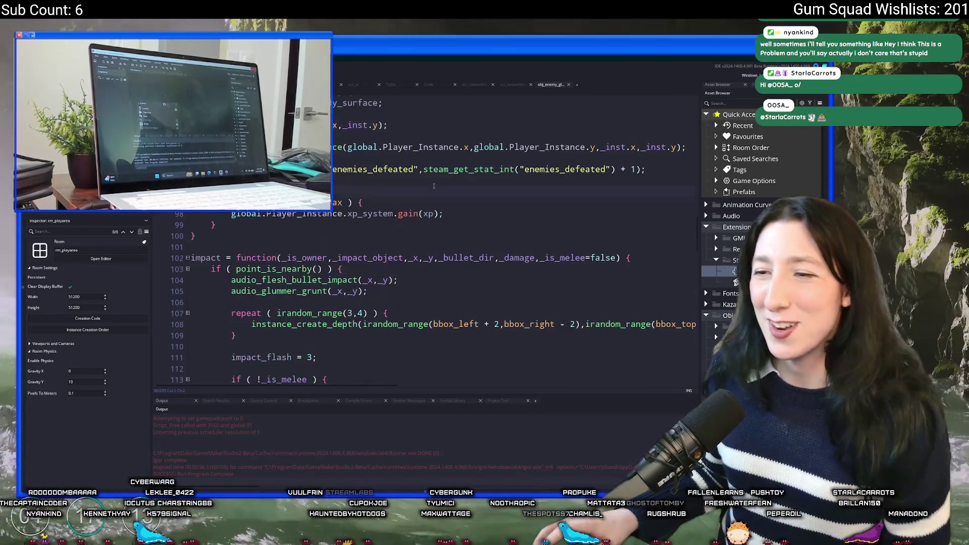
key("ctrl+t")
type("captain")
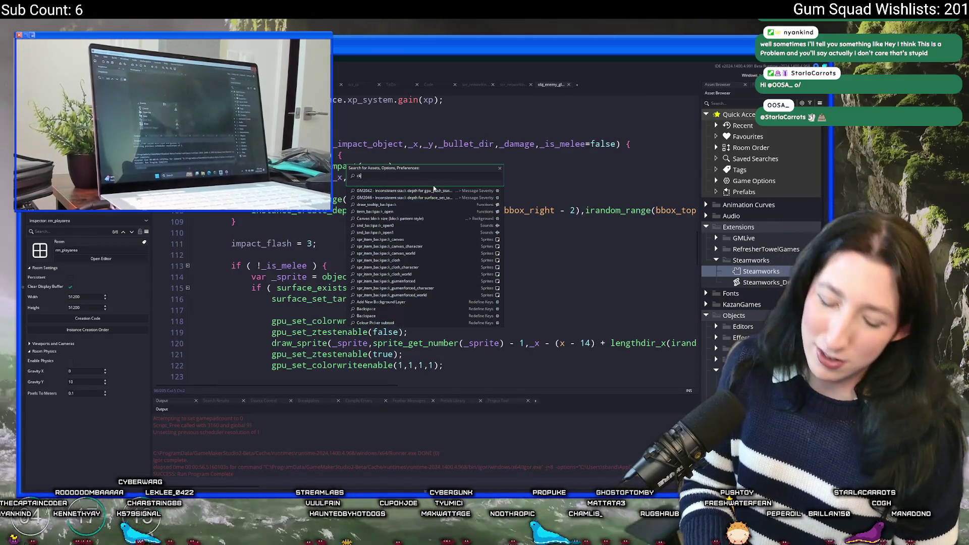
- Open obj_enemy_glummer_captain_dead's Create event code in a full tab
key("Return")
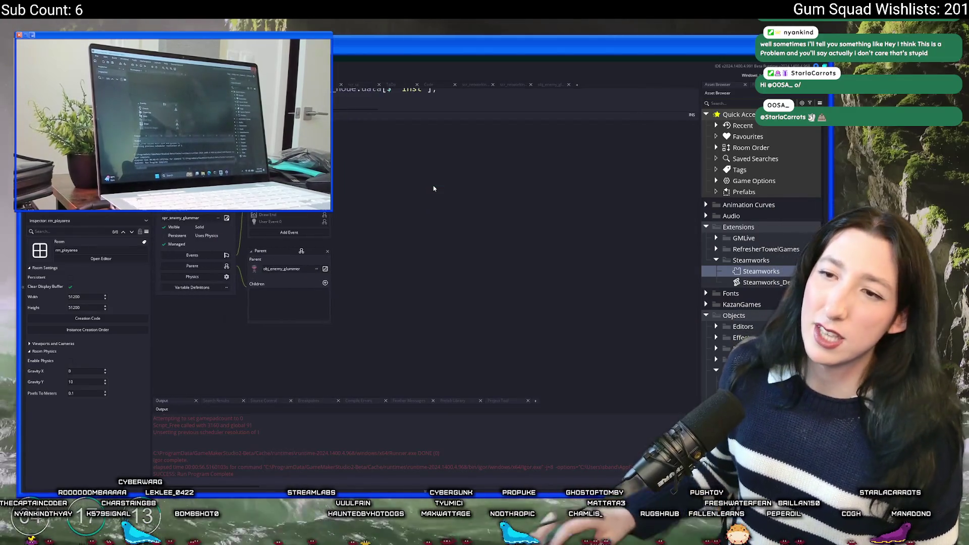
key("ctrl+t")
key("BackSpace")
key("BackSpace")
type("captain_d")
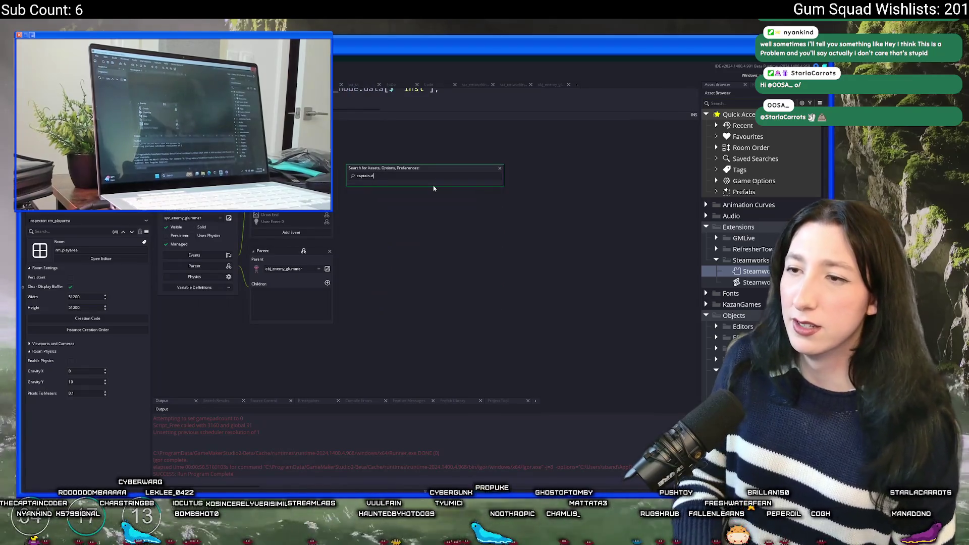
left_click(434, 191)
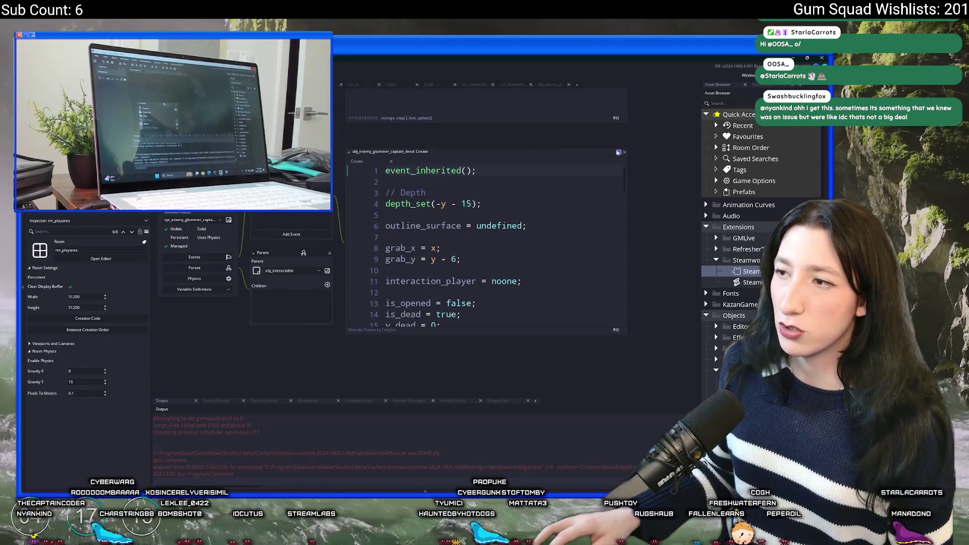
left_click(618, 152)
- Find Item_Create and change MintGum to CinnamonGum on line 62
type("_ge")
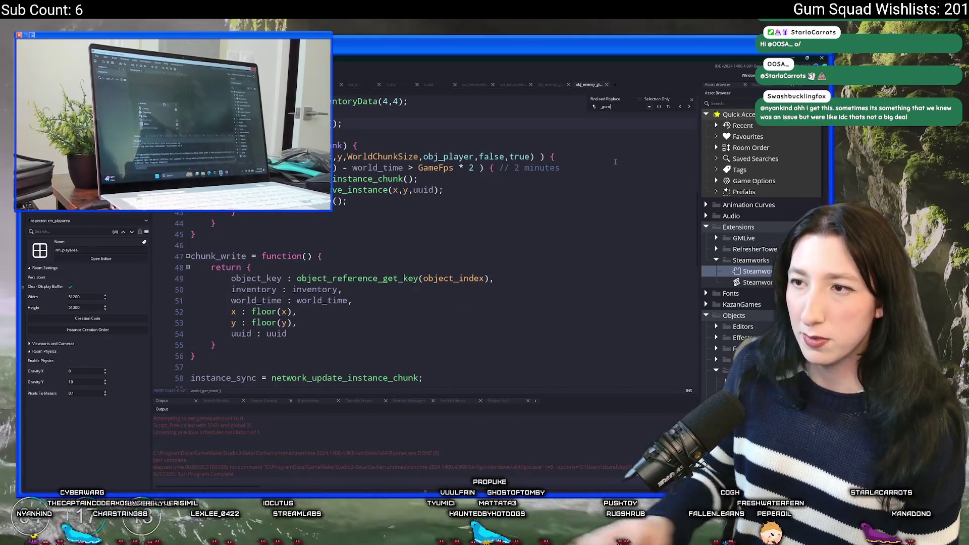
scroll(608, 157, "up", 3)
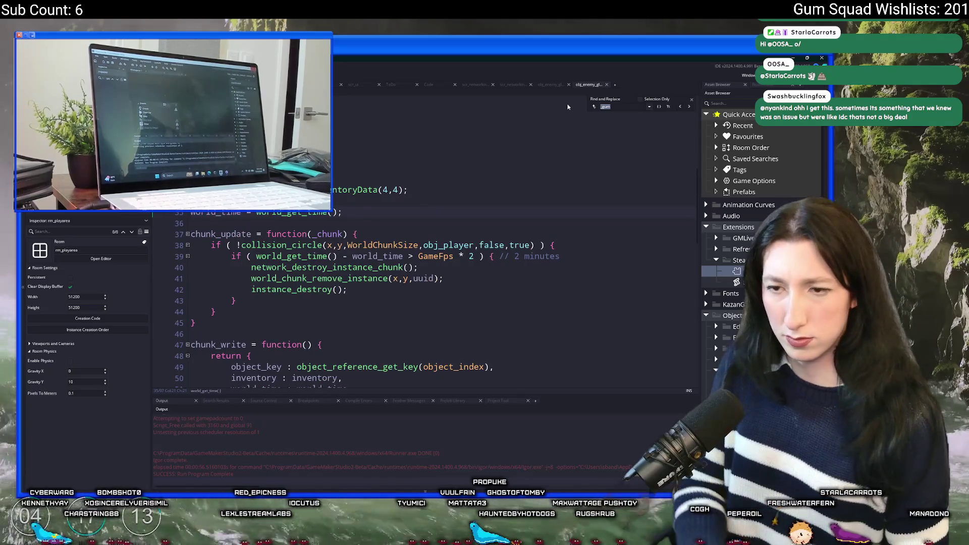
type("Item_Crea")
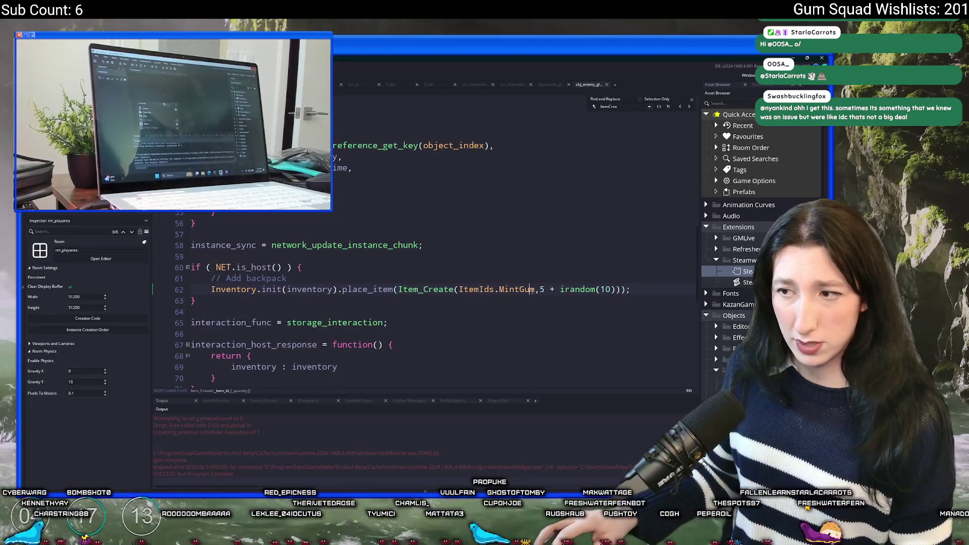
double_click(531, 289)
type("Cin")
key("Down")
key("Return")
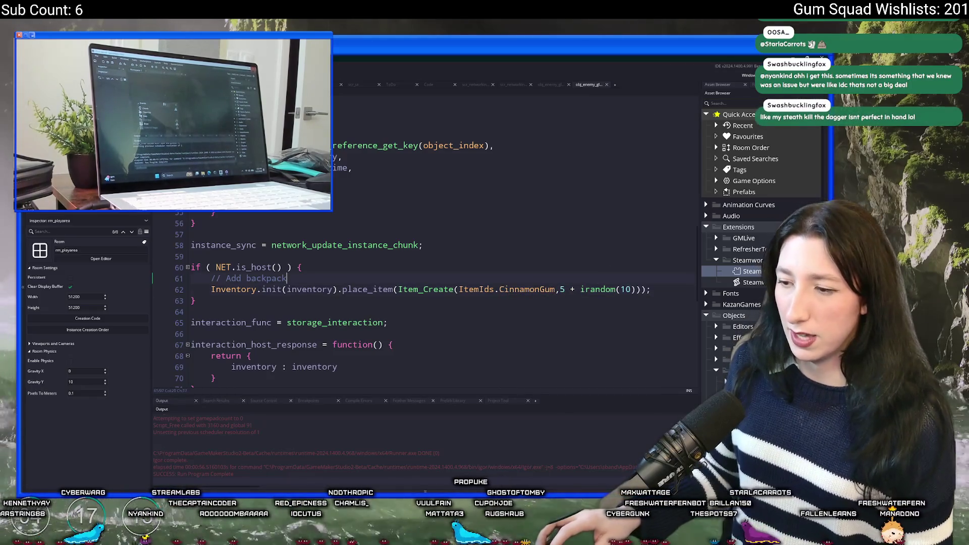
key("alt+Tab")
key("alt+Tab")
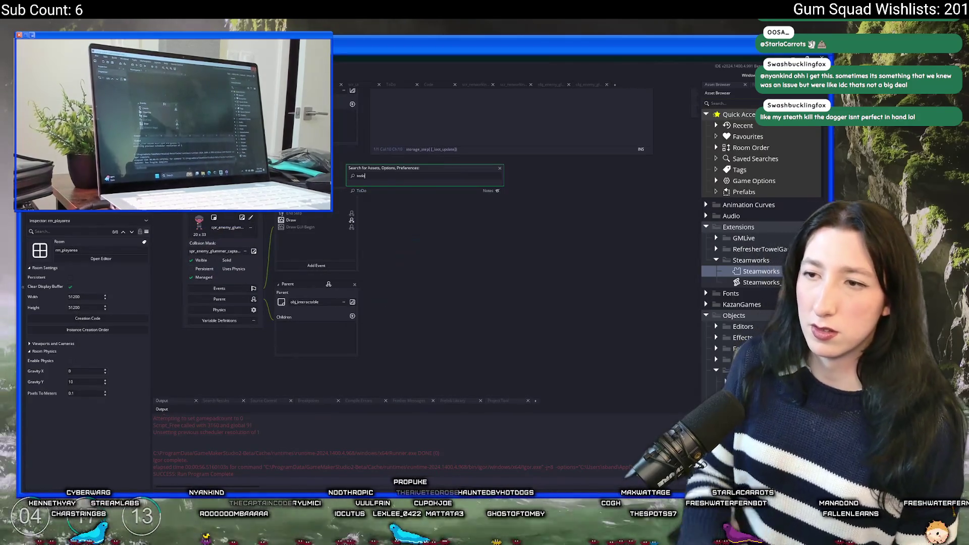
- Delete the finished Exe icon entry from the ToDo list
scroll(623, 311, "down", 1)
left_click(623, 311)
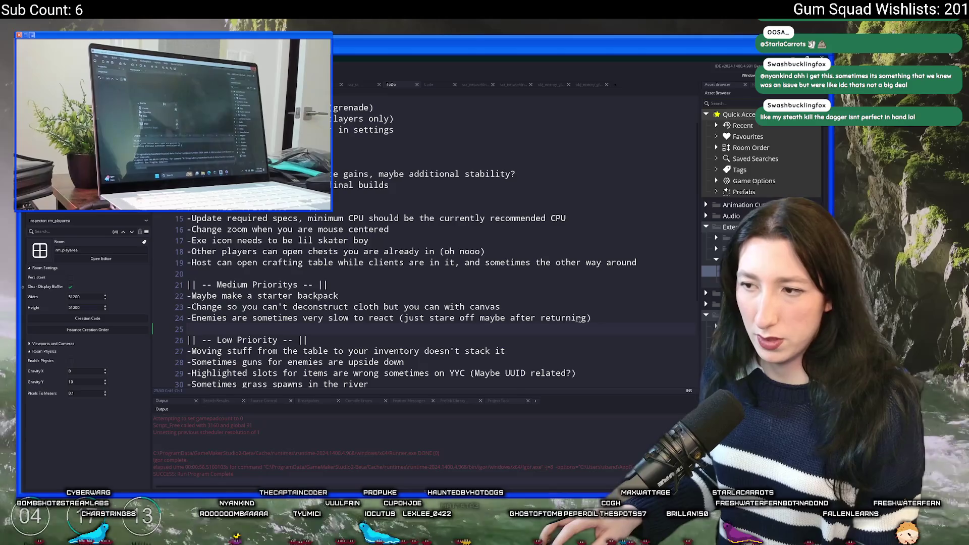
left_click(585, 294)
triple_click(457, 239)
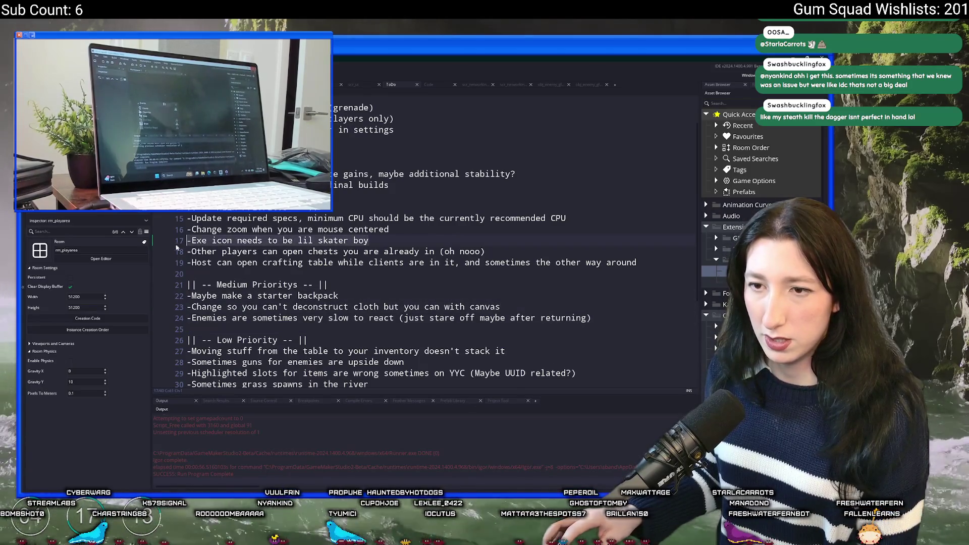
key("BackSpace")
key("BackSpace")
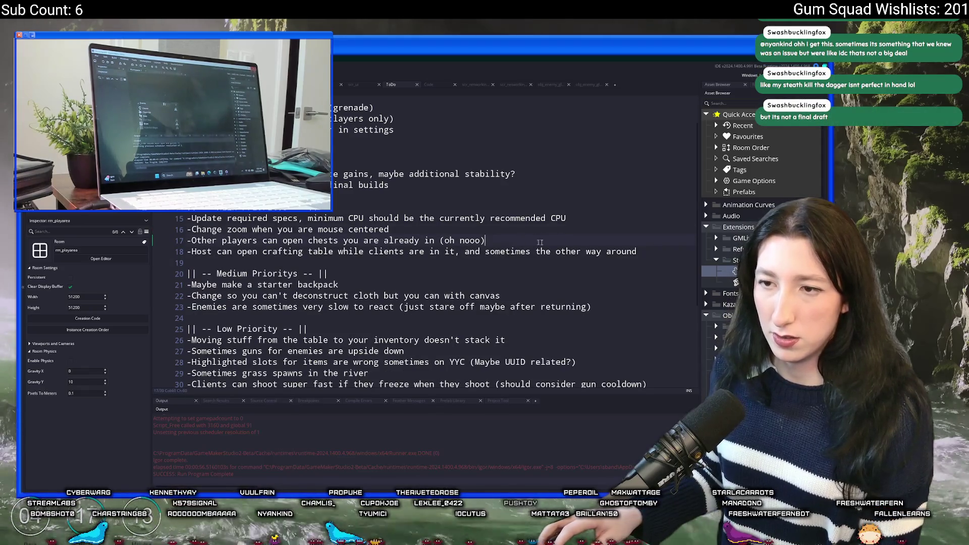
- Delete the chest and crafting table ToDo entries and switch to obj_player's workspace
left_click_drag(637, 251, 390, 229)
key("BackSpace")
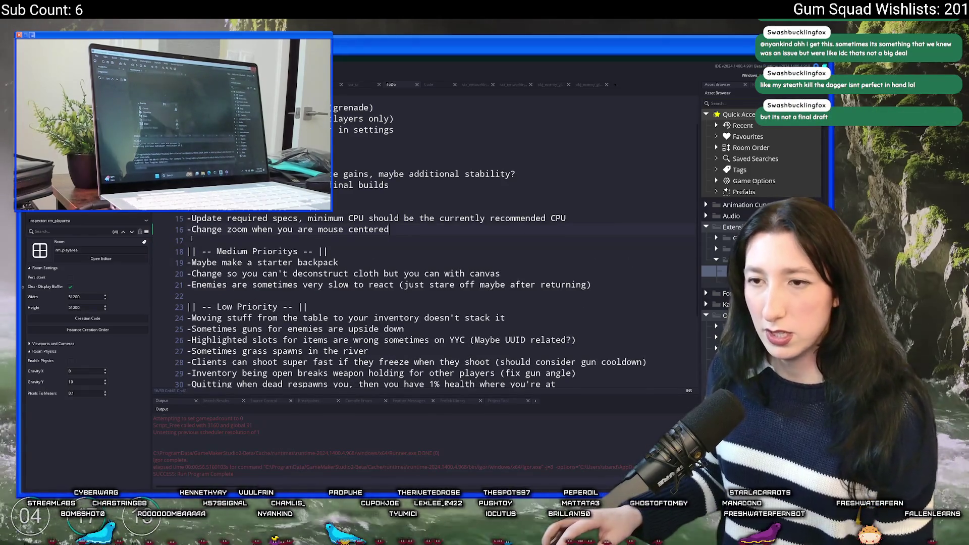
type("o")
key("ctrl+Tab")
key("ctrl+Tab")
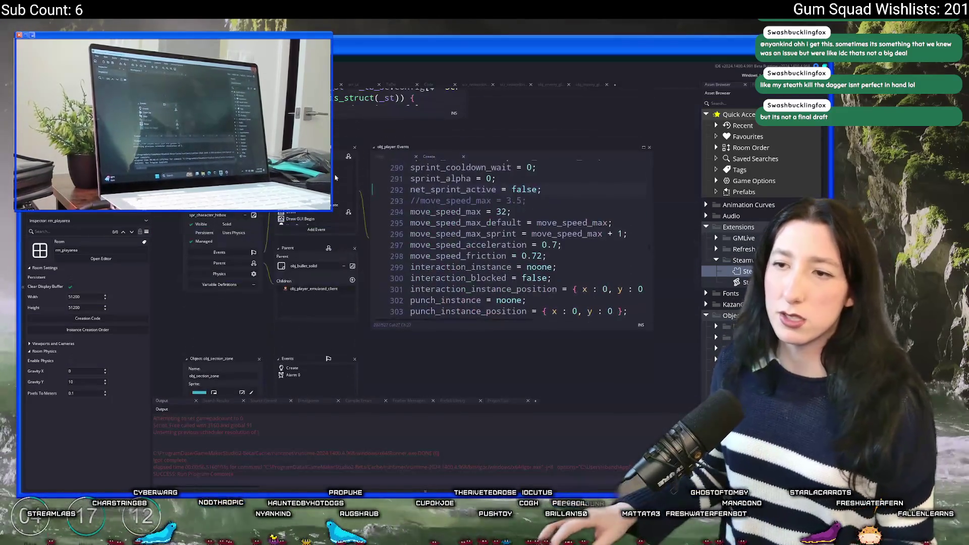
- Maximize obj_player's event code and search it for mouse_x
left_click(644, 147)
scroll(505, 248, "down", 20)
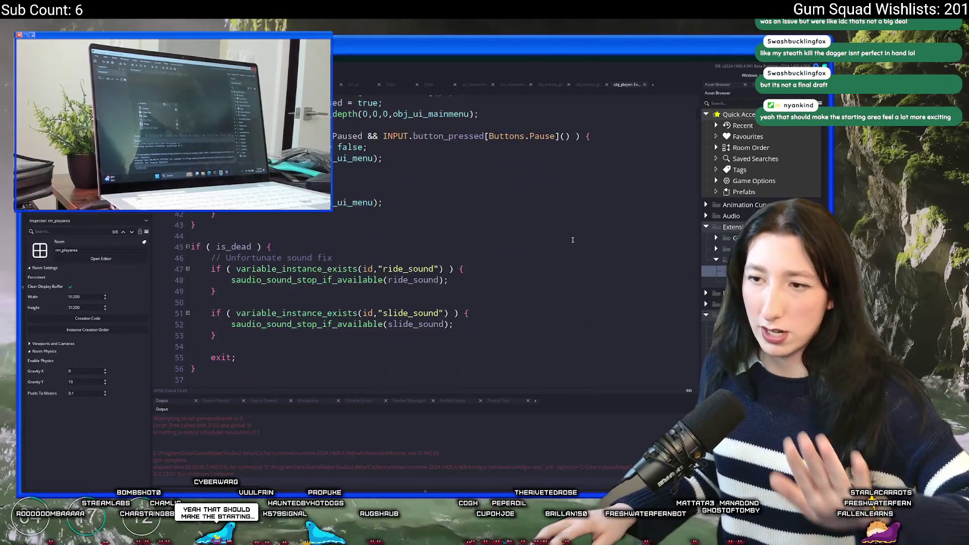
left_click(450, 257)
key("ctrl+f")
type("mouse_x")
key("Return")
- Step through the mouse_x matches to reach the camera code
scroll(433, 261, "down", 8)
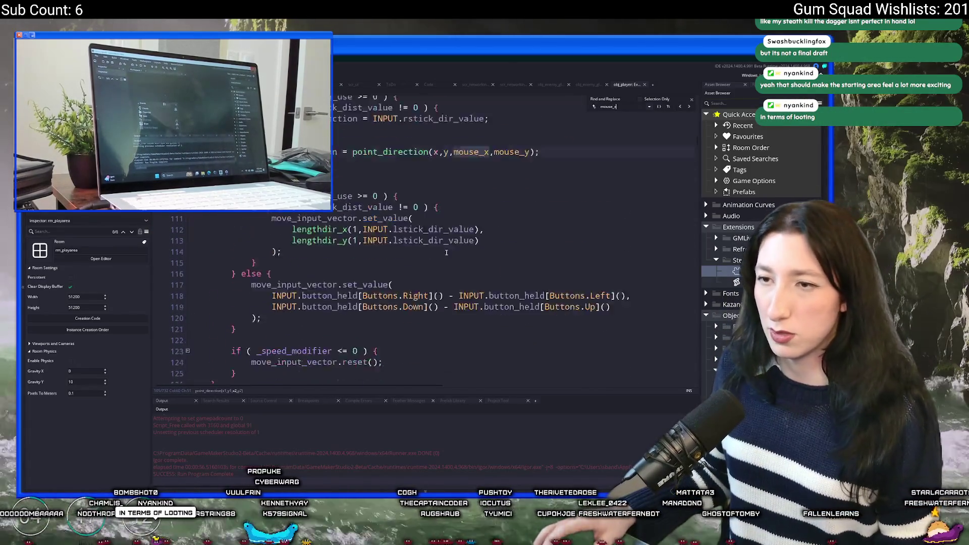
scroll(505, 201, "up", 5)
scroll(505, 202, "up", 14)
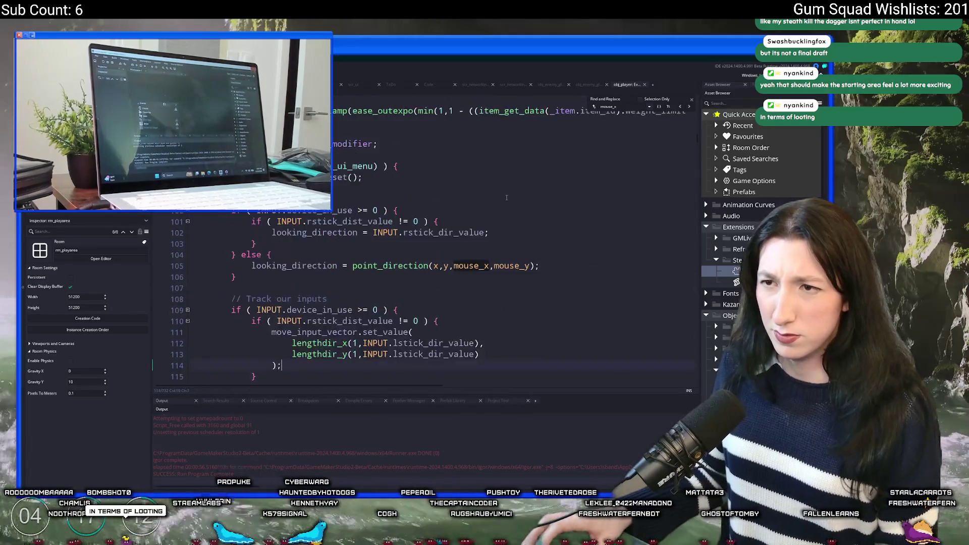
scroll(506, 179, "up", 3)
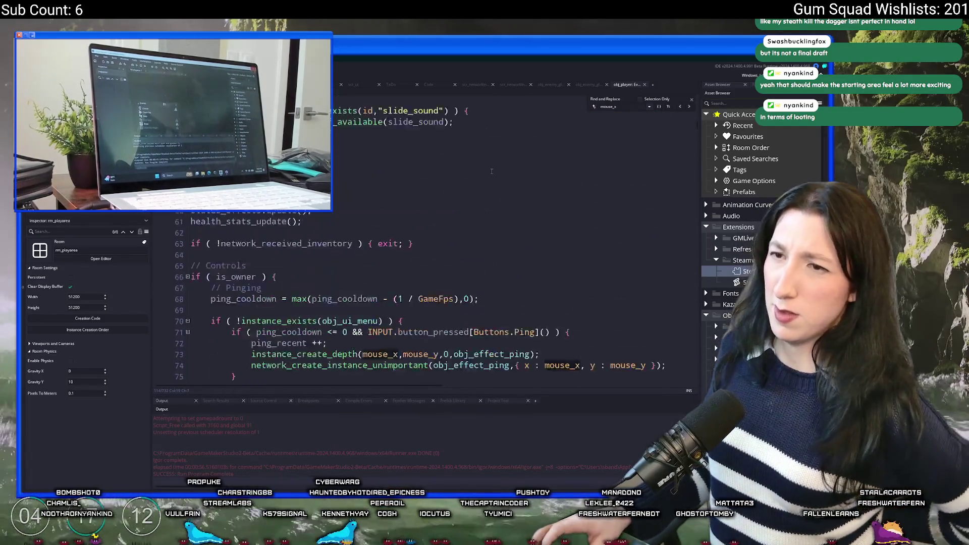
left_click(690, 108)
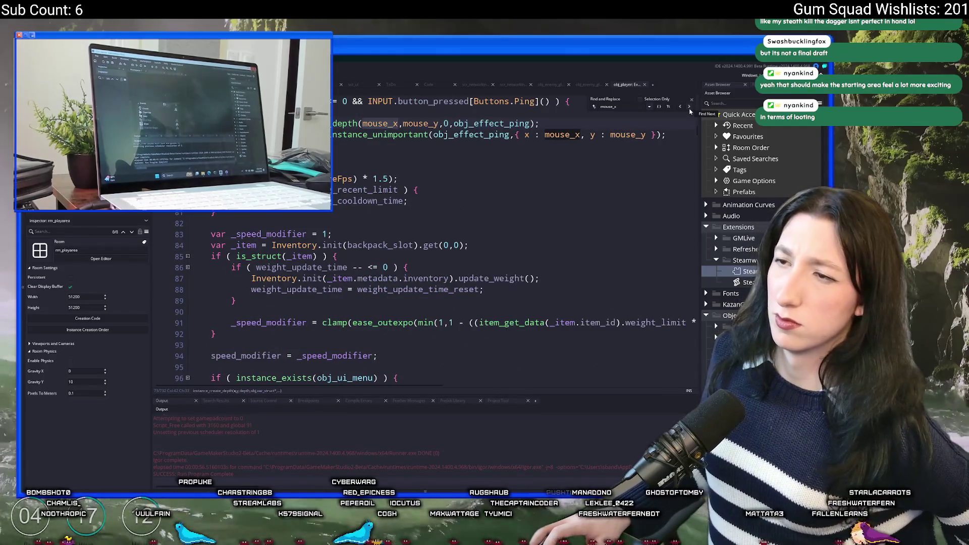
left_click(690, 107)
scroll(628, 146, "up", 1)
scroll(628, 146, "up", 3)
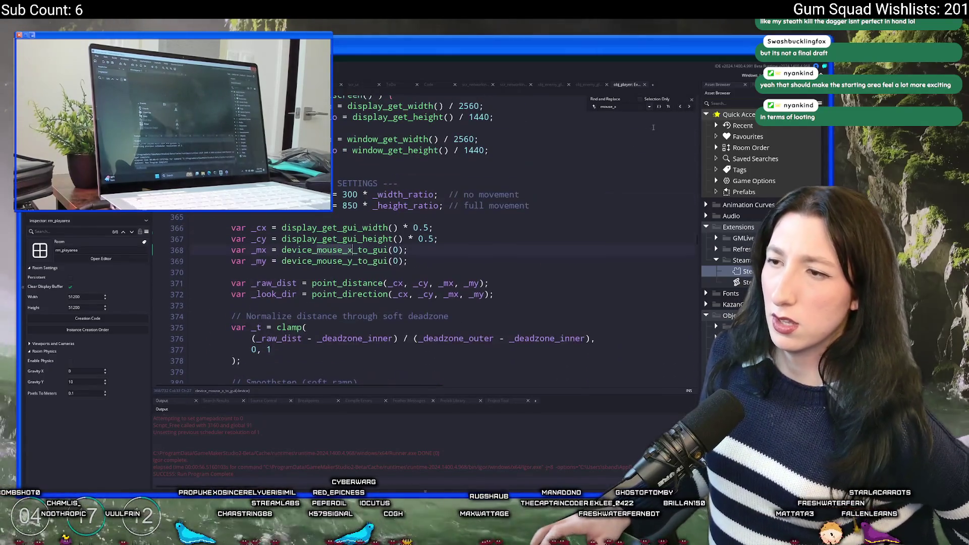
- Change both camera set_zoom values from 0.4 to 0.6 and run the game with F5
key("Escape")
scroll(611, 175, "up", 4)
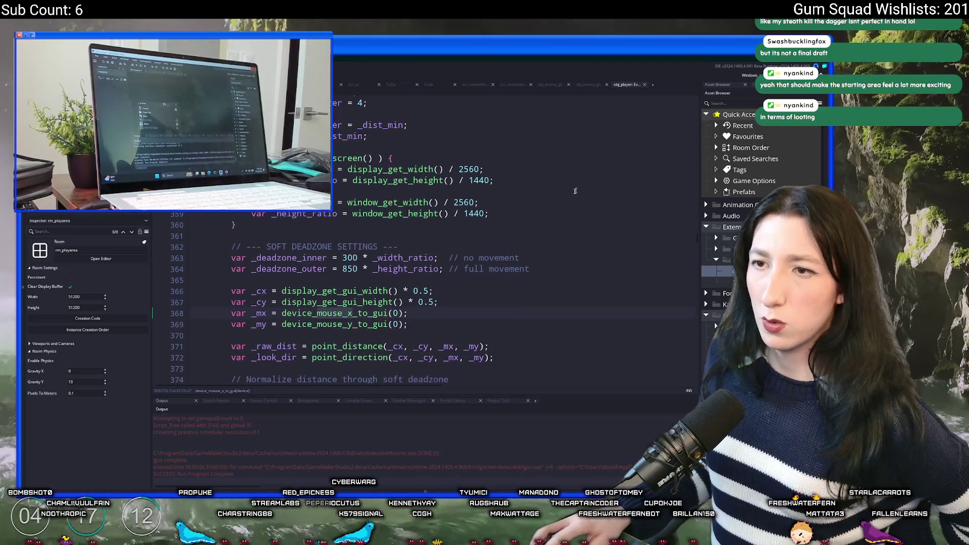
scroll(356, 244, "down", 11)
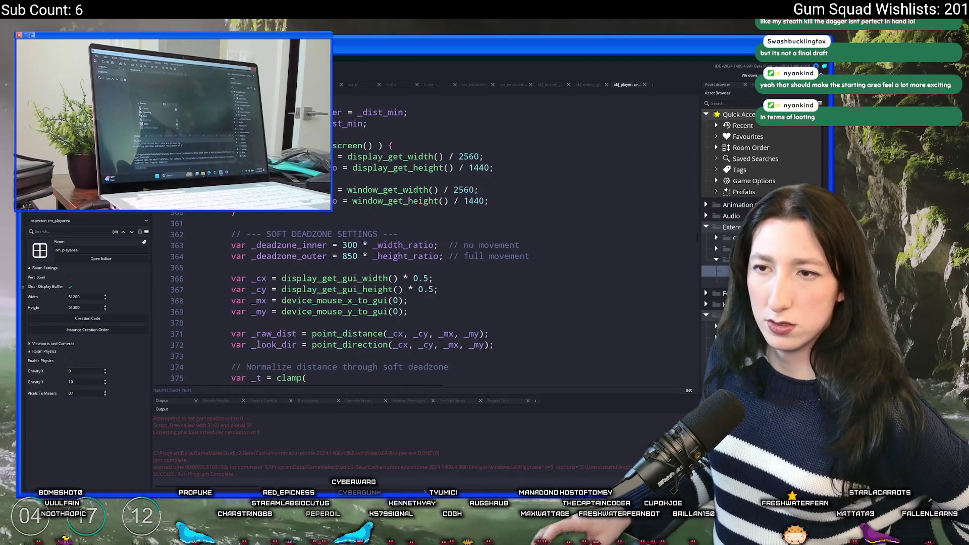
scroll(356, 244, "down", 4)
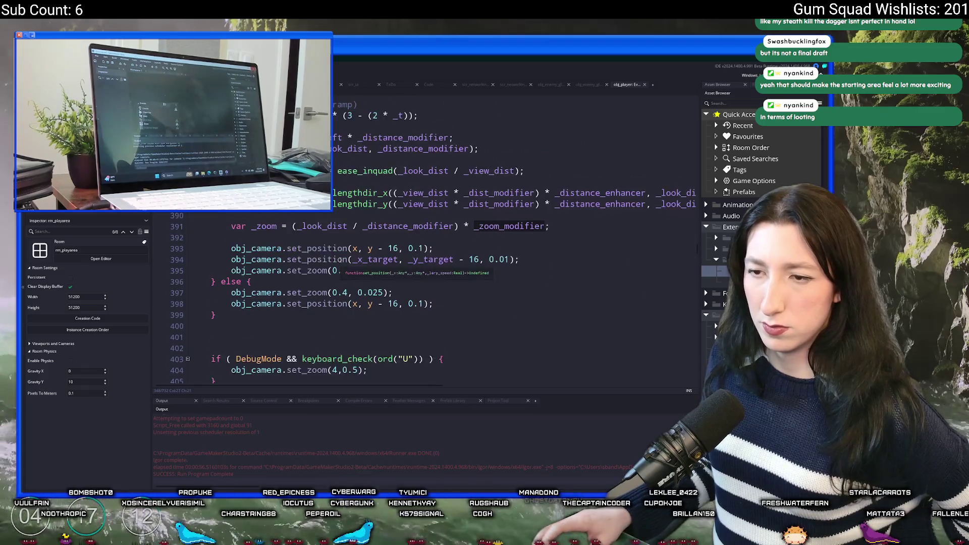
left_click(342, 195)
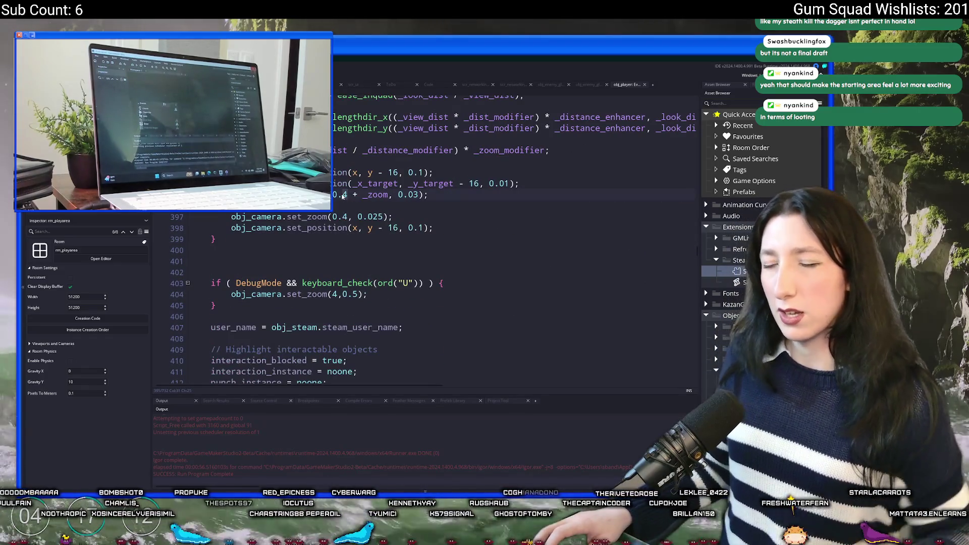
key("Delete")
type("6")
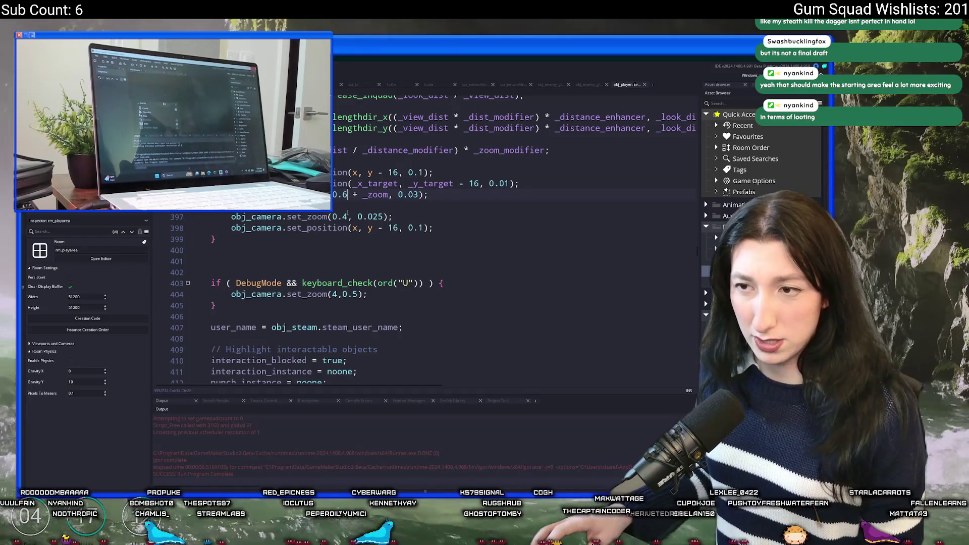
left_click(347, 216)
key("BackSpace")
type("6")
key("F5")
scroll(368, 214, "up", 2)
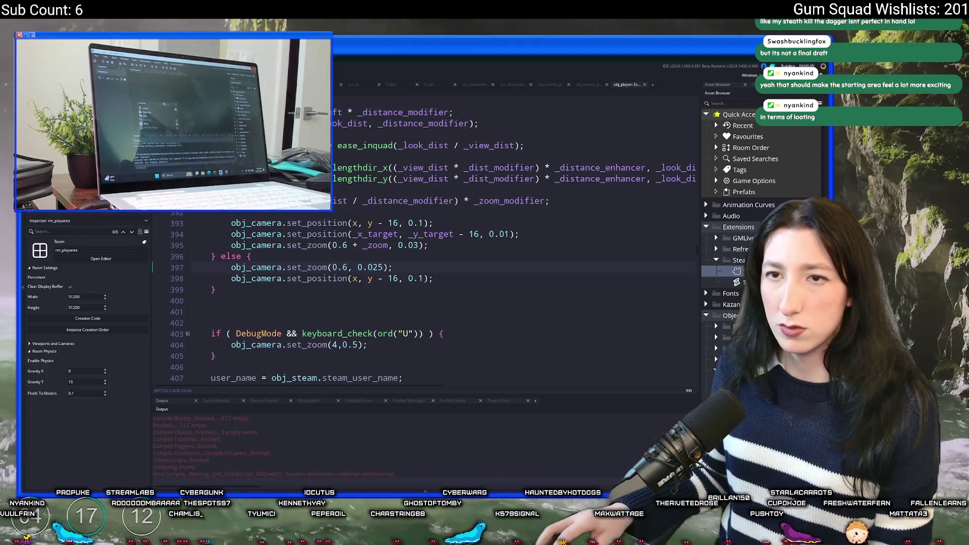
- Check obj_gmlive, then append '_result;' after live on obj_player's top line
key("ctrl+t")
type("obj_gmli")
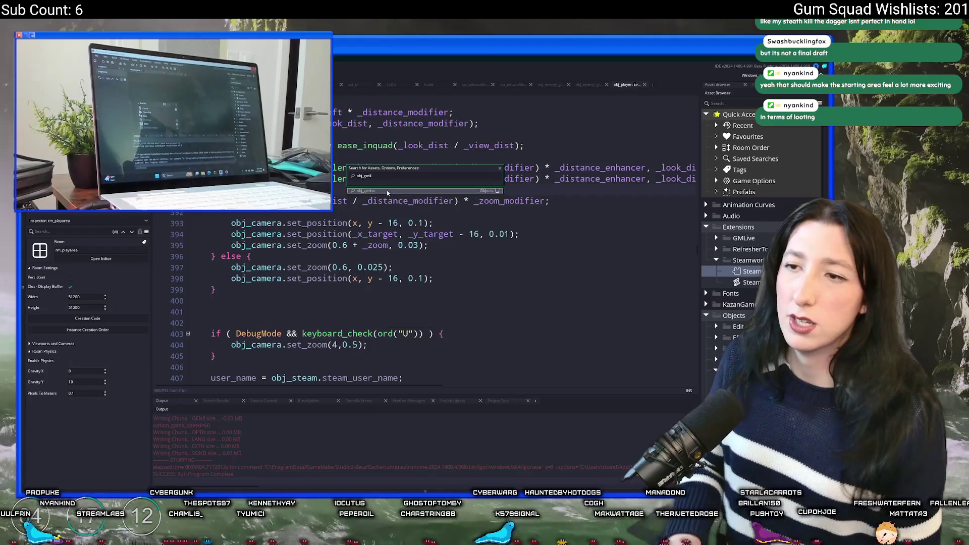
key("Return")
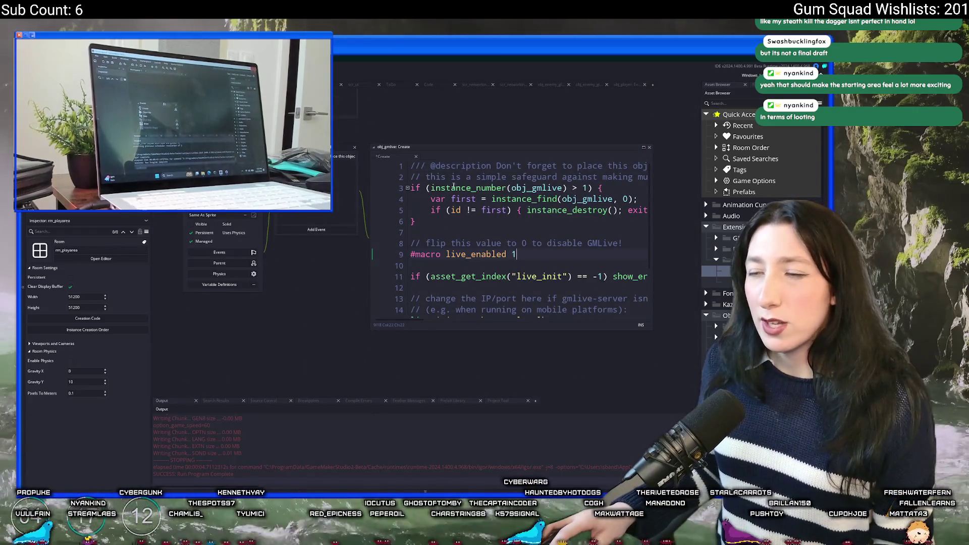
left_click(630, 85)
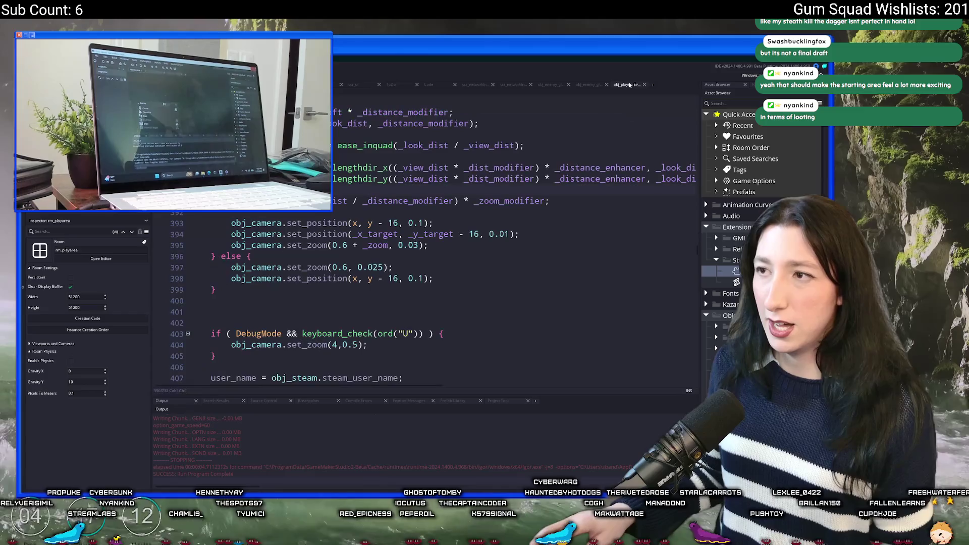
scroll(698, 257, "up", 20)
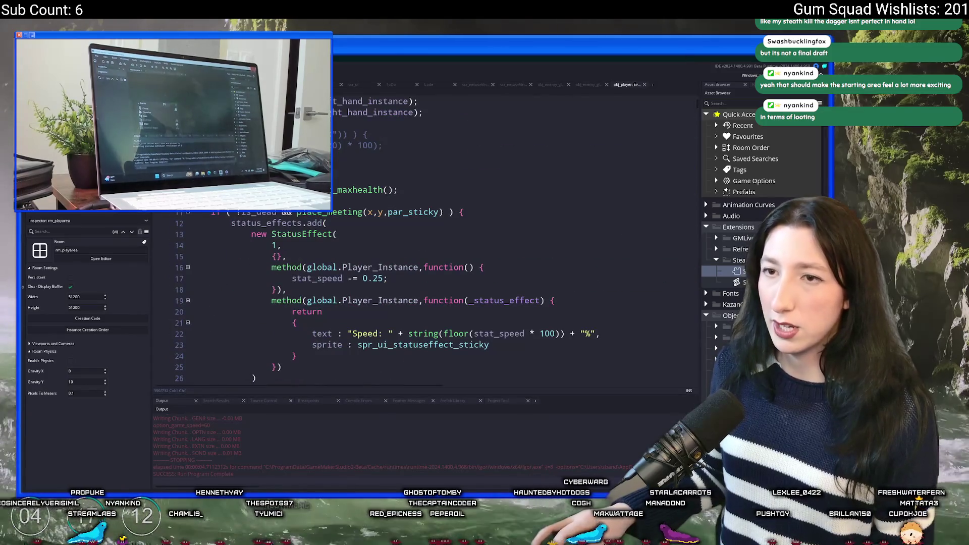
scroll(389, 229, "up", 2)
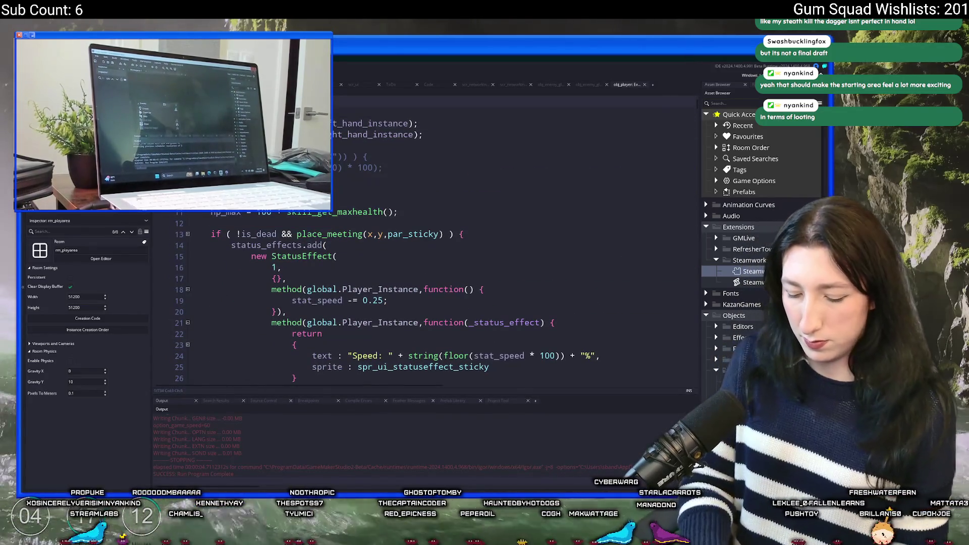
left_click(372, 135)
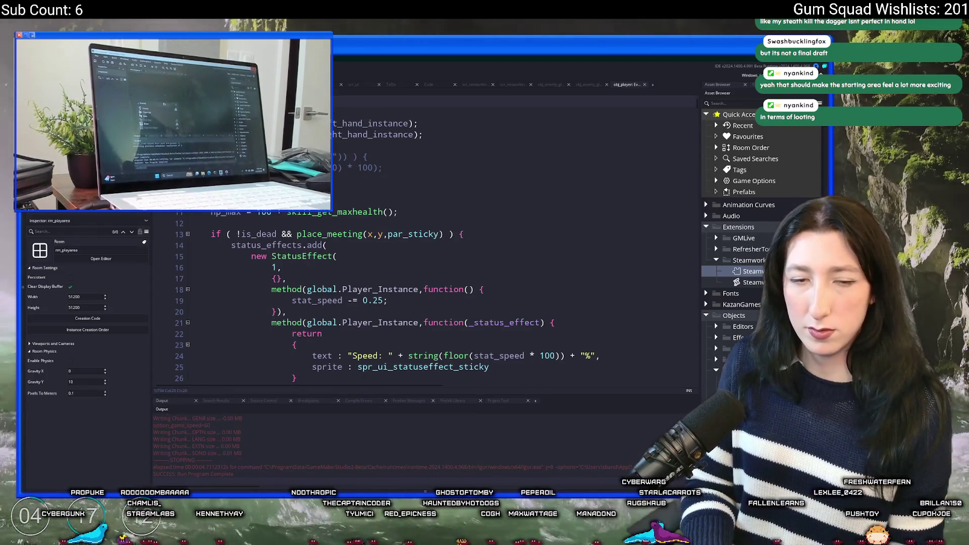
type("live_result;")
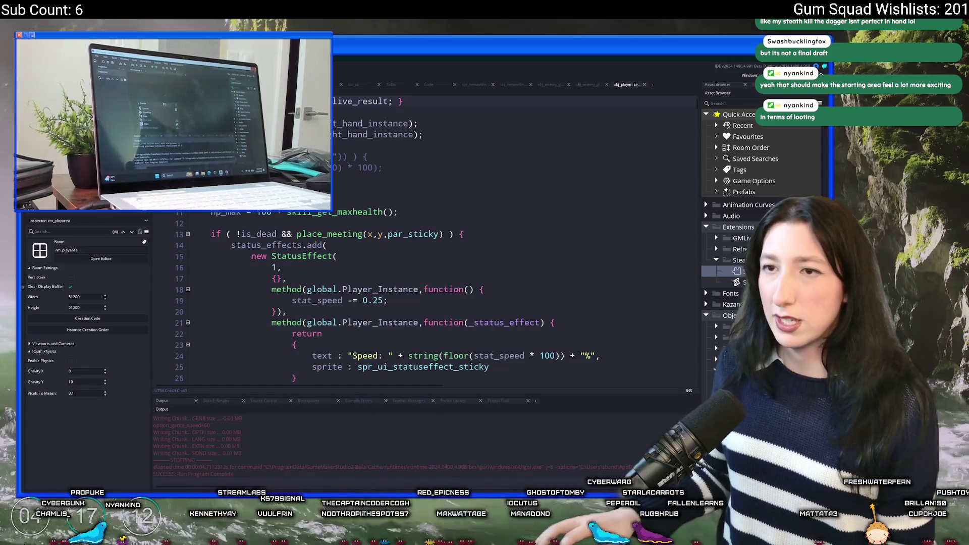
- Jump to line 32 and hide the side panels to widen the code view
key("ctrl+g")
type("323")
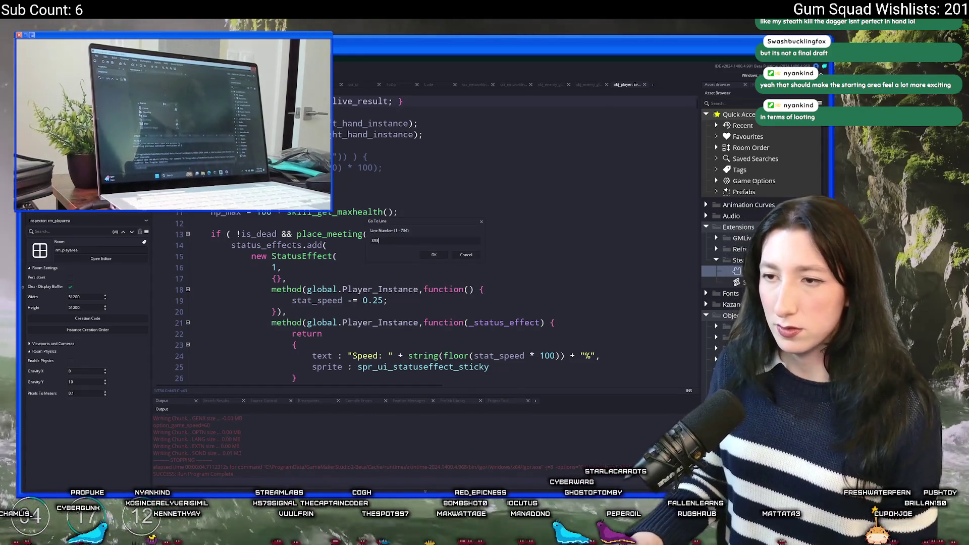
key("Return")
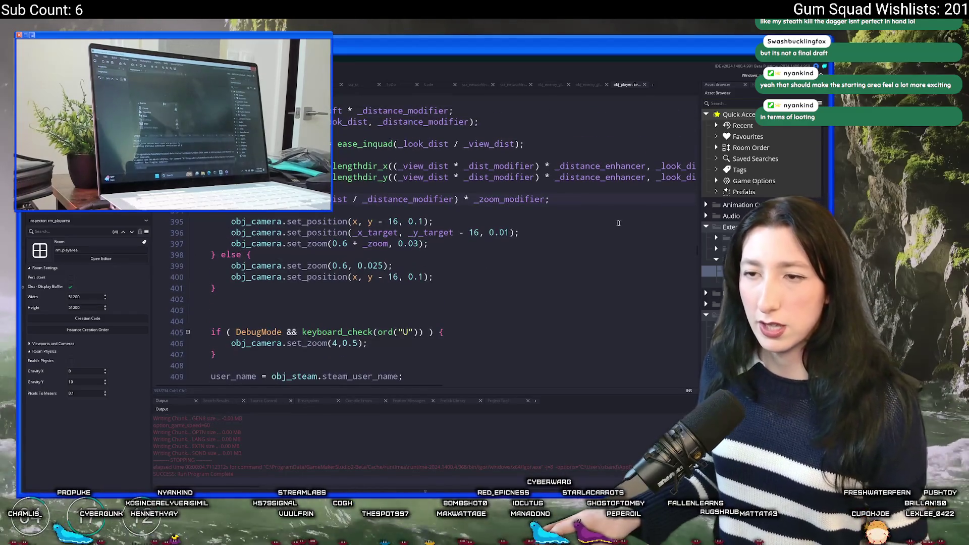
key("F12")
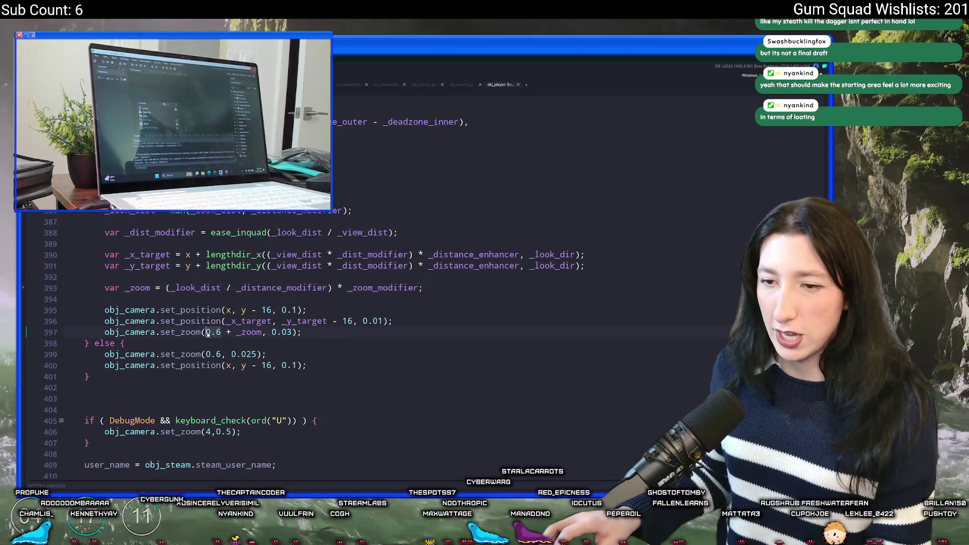
scroll(344, 345, "up", 3)
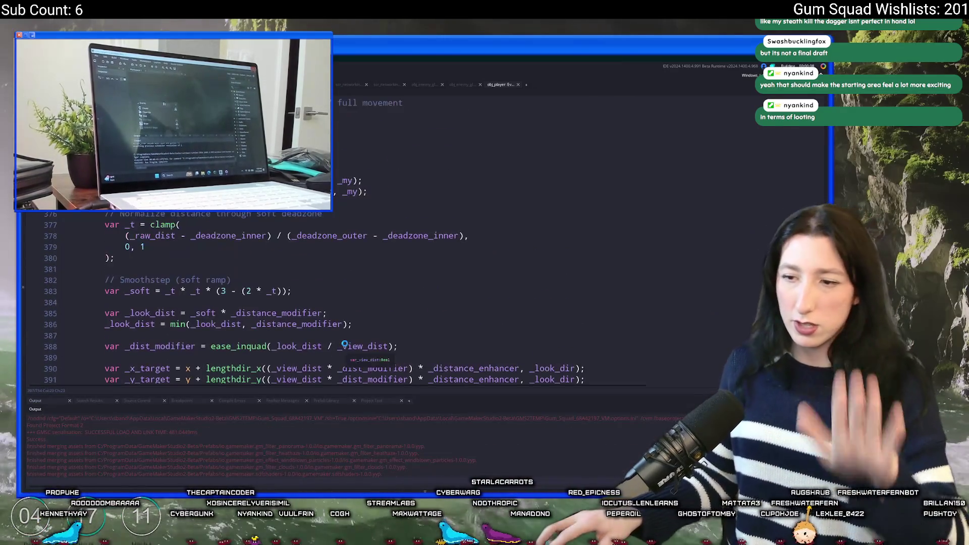
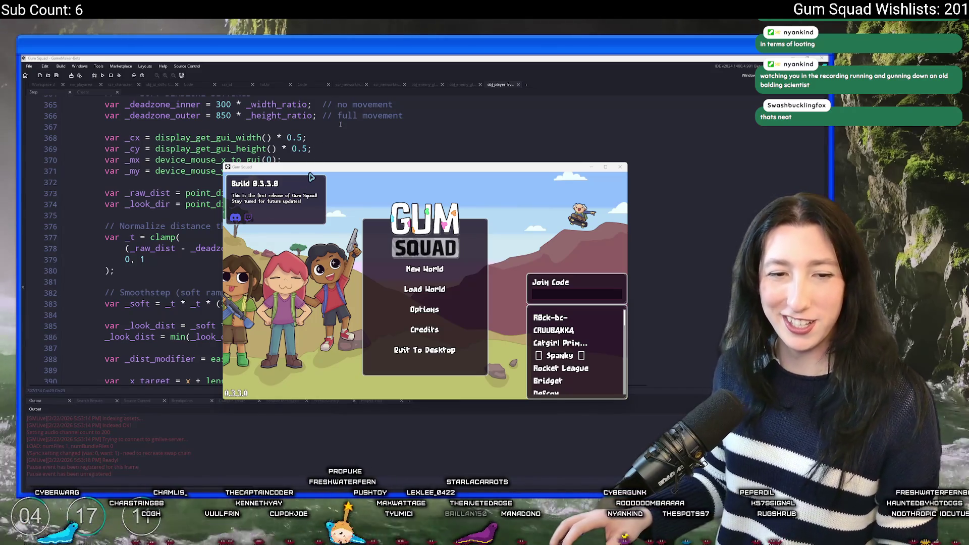
- Maximize the game window and create a new world lobby, CuteSlime
left_click_drag(368, 167, 422, 57)
left_click(399, 244)
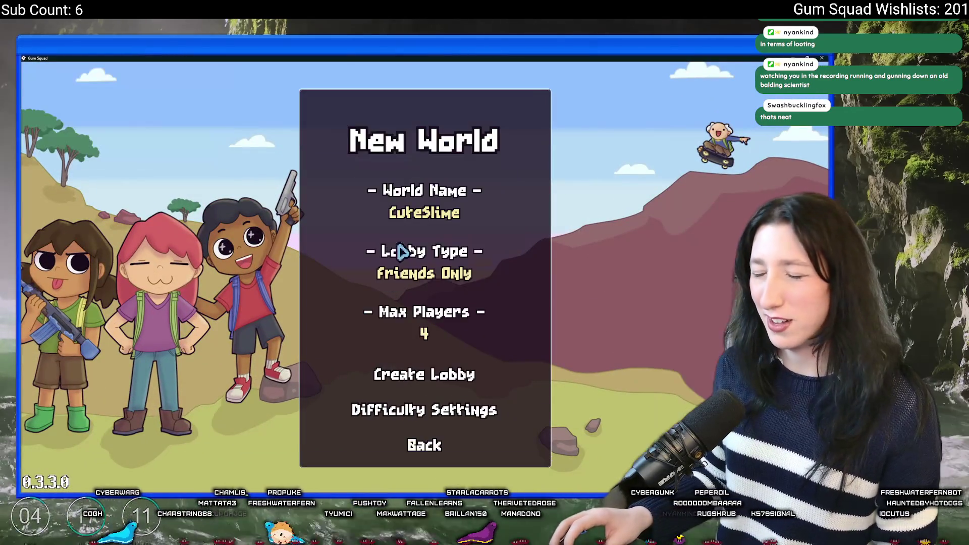
left_click(428, 387)
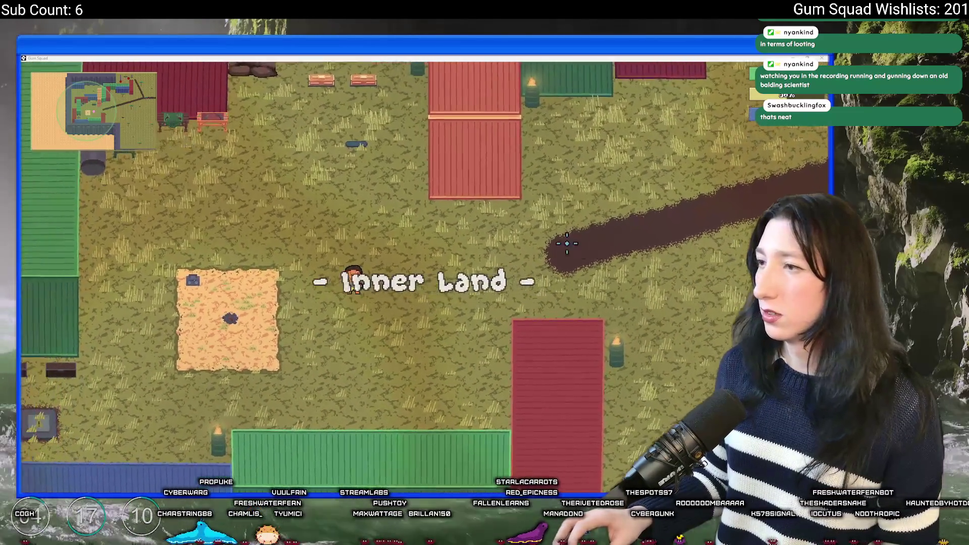
- Restore the window, walk the character left through Inner Land, and return to GameMaker
mouse_move(422, 58)
left_mouse_down()
mouse_move(496, 404)
mouse_move(479, 474)
mouse_move(422, 56)
left_mouse_up()
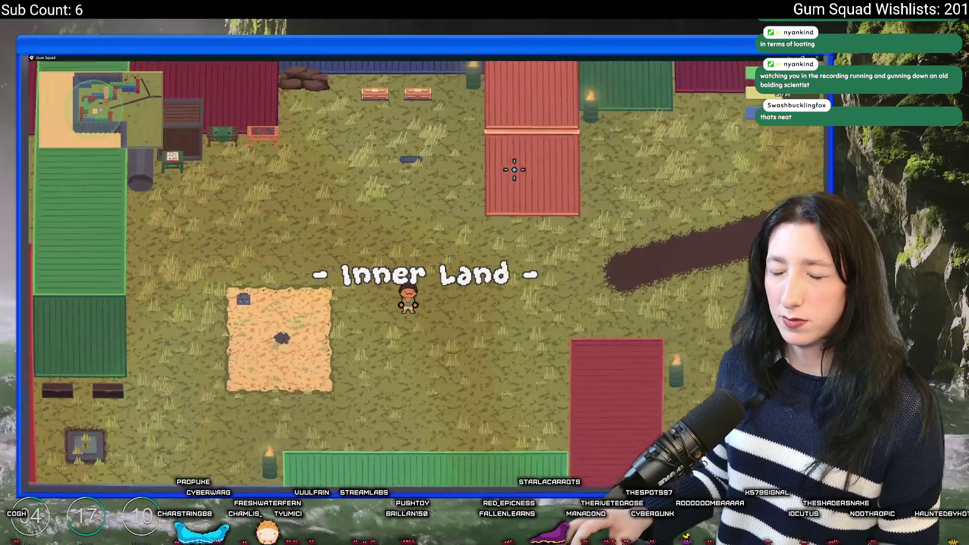
key("a")
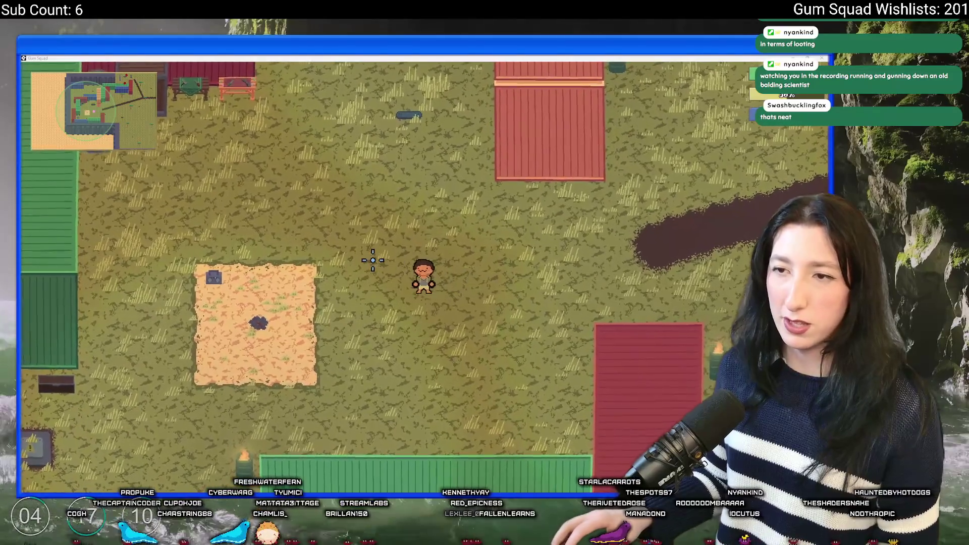
key("alt+Tab")
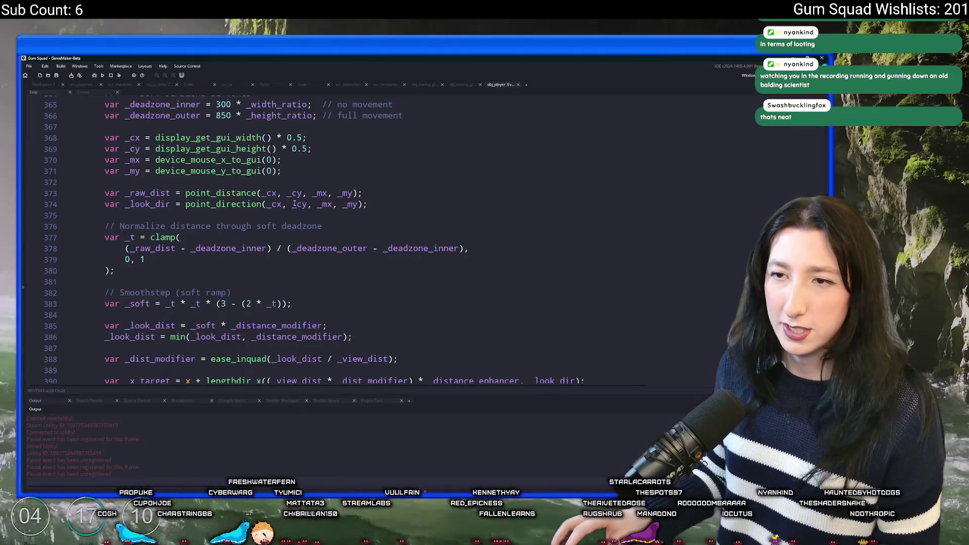
- Set the idle camera zoom on line 399 to 0.4 and check the running game
scroll(219, 295, "down", 4)
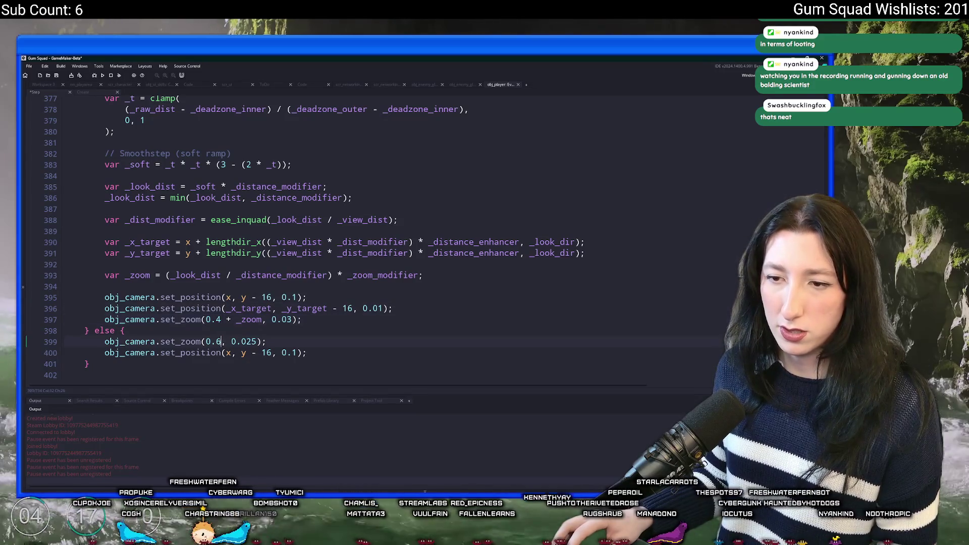
key("alt+Tab")
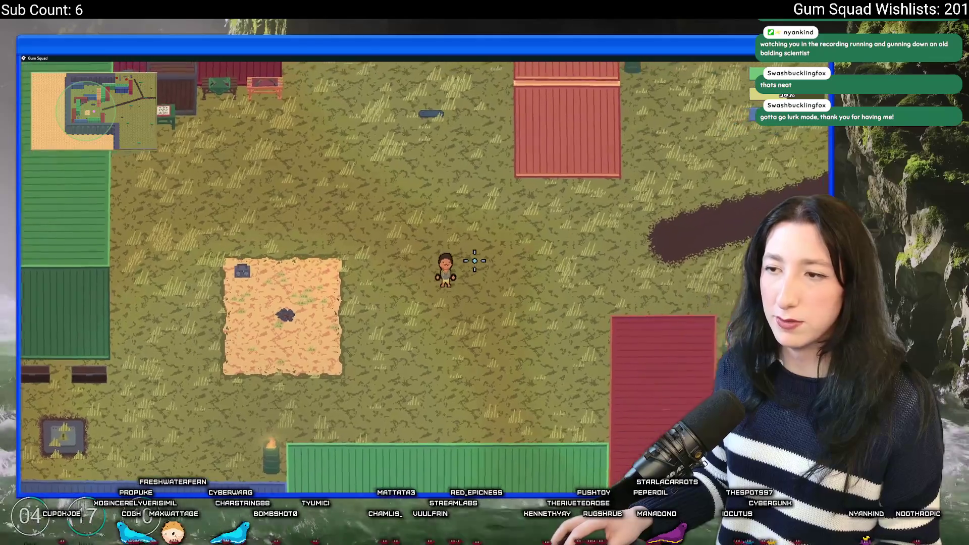
key("alt+Tab")
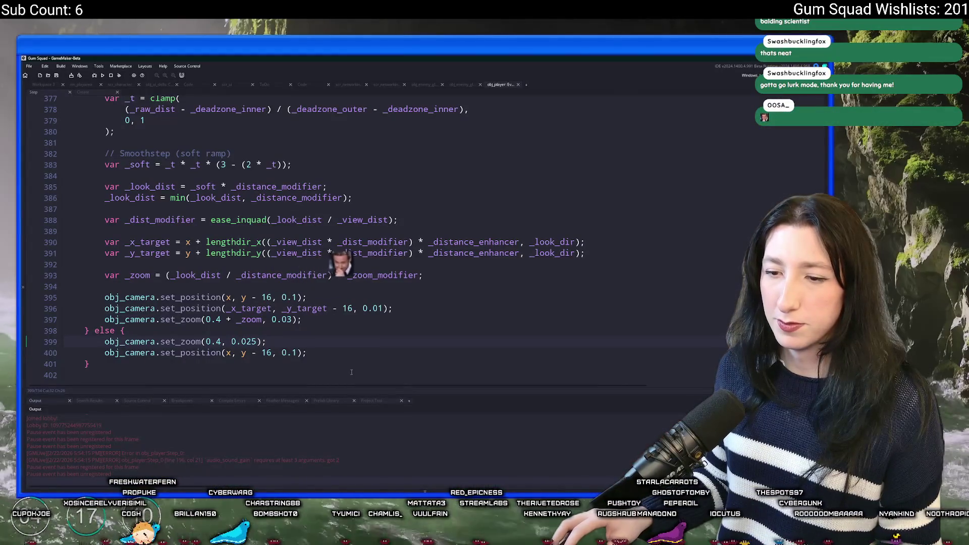
left_click(326, 262)
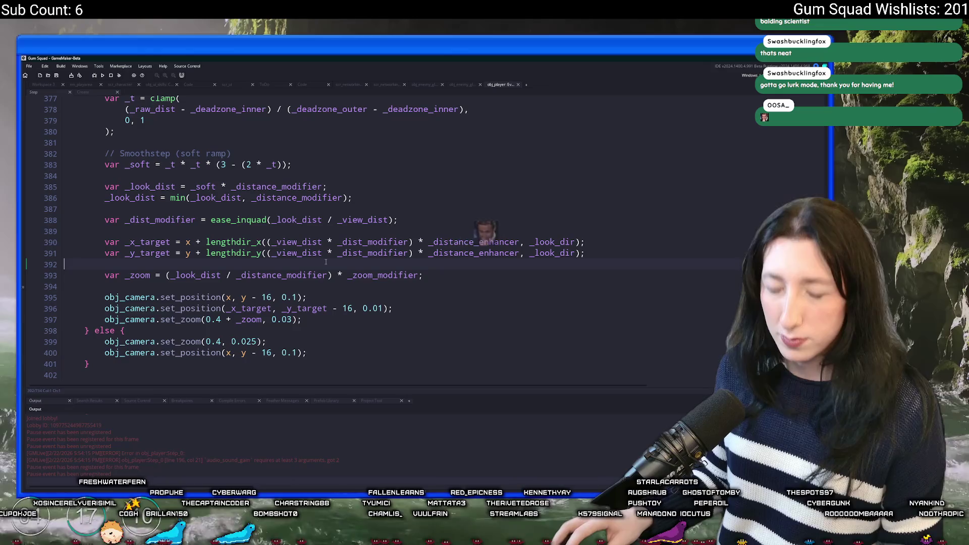
- Give the audio_sound_gain call on line 196 a third argument of 0 and let it hot-reload
key("ctrl+g")
type("6")
key("Return")
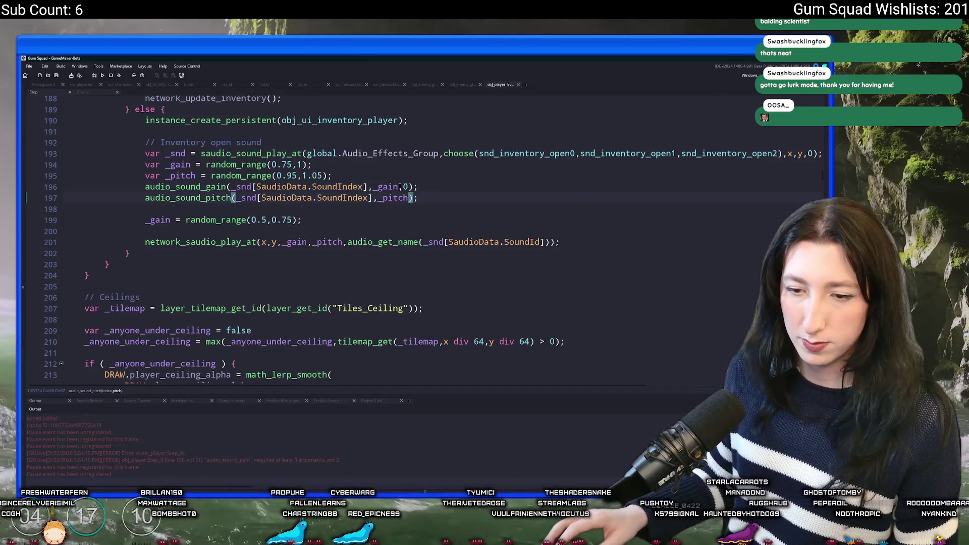
scroll(401, 186, "down", 15)
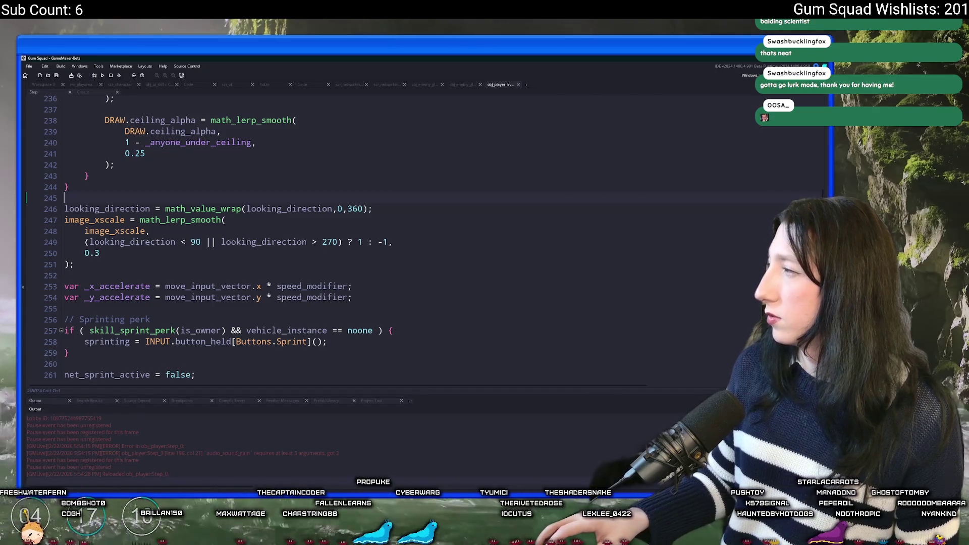
key("alt+Tab")
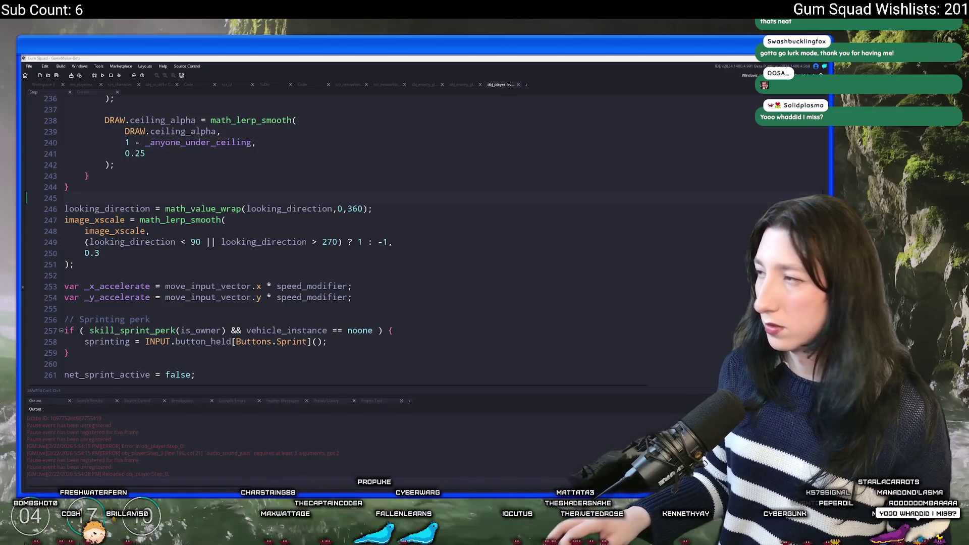
key("alt+Tab")
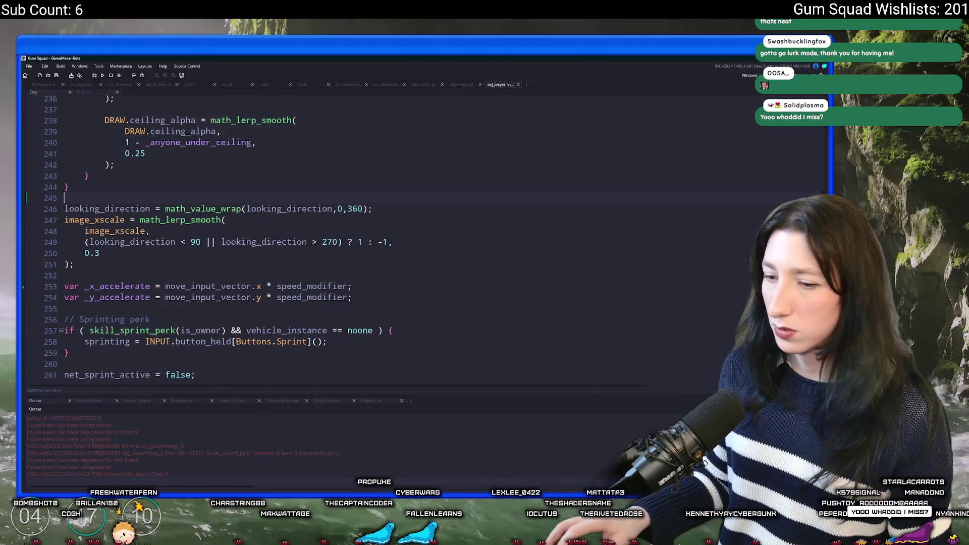
key("alt+Tab")
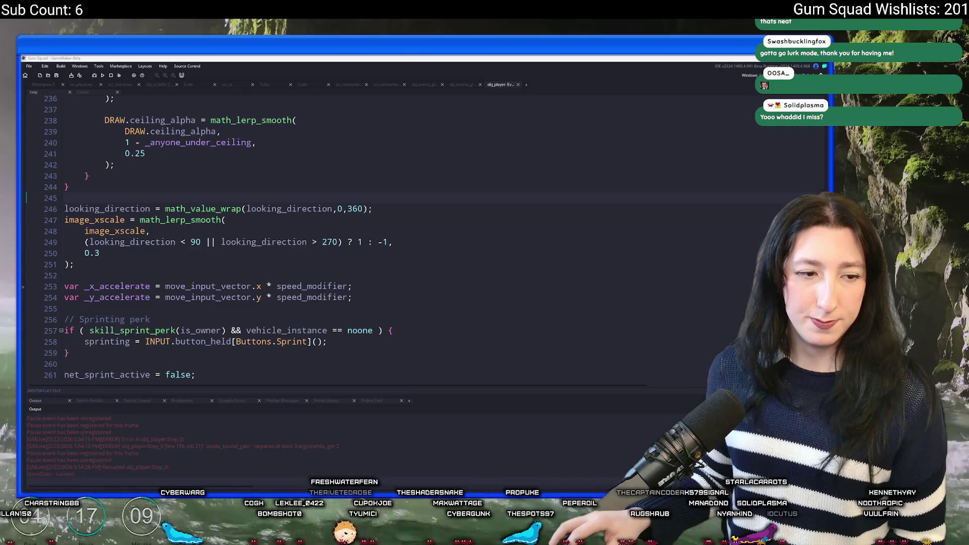
key("alt+Tab")
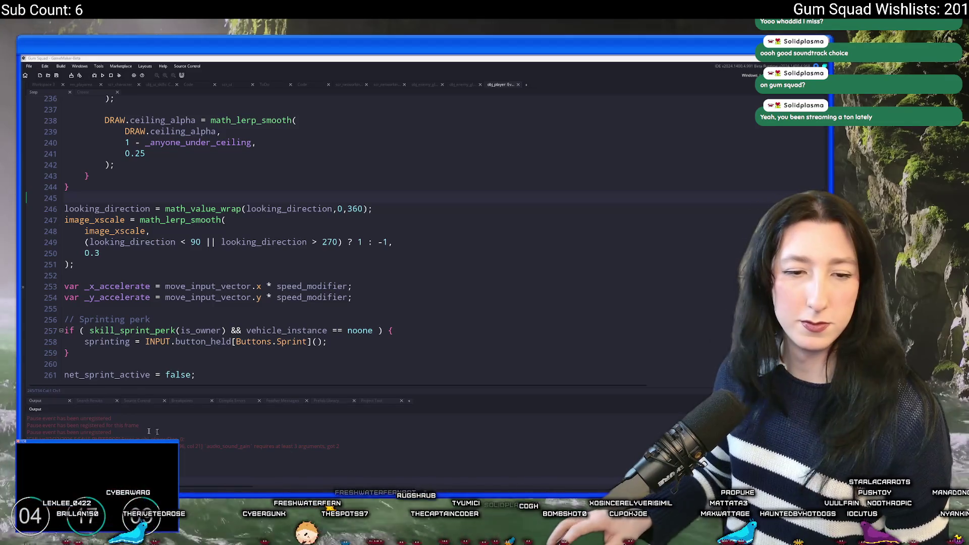
left_click(348, 184)
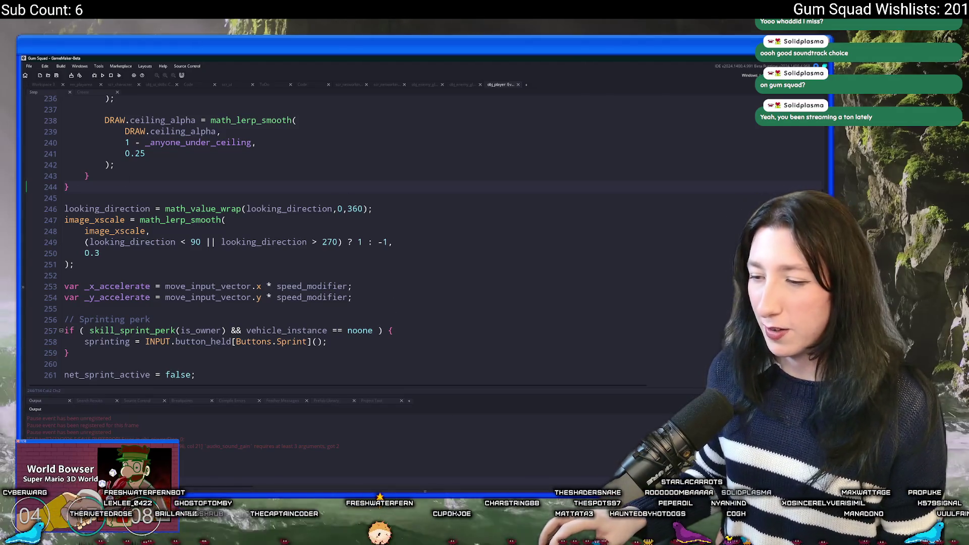
- Set Enemy Damage and Player Damage to 0% in the difficulty settings
key("alt+Tab")
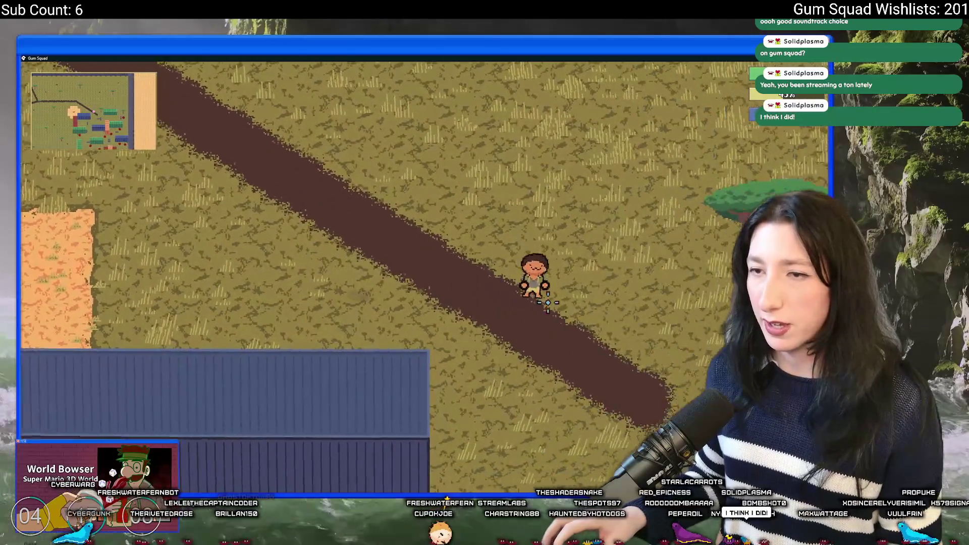
key("Escape")
left_click(439, 325)
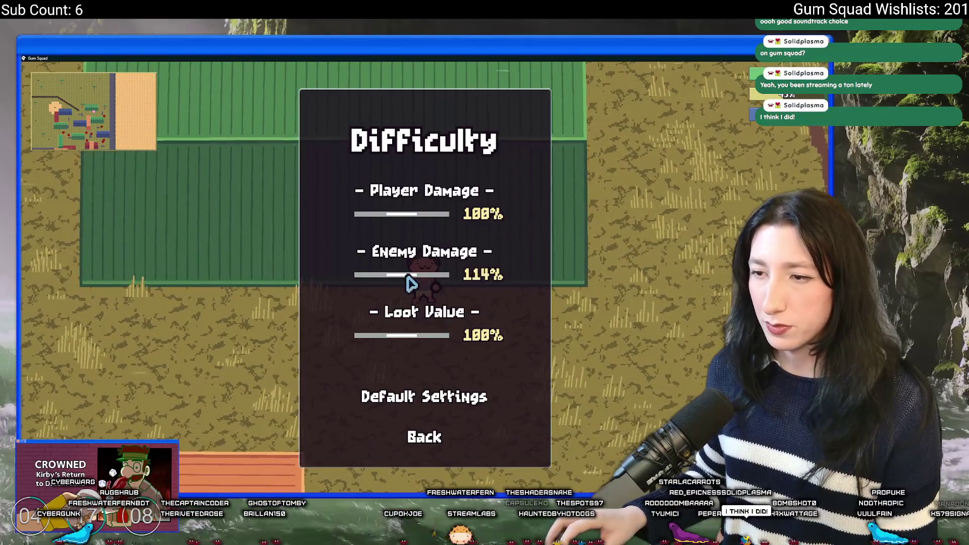
left_click_drag(411, 284, 353, 280)
left_click_drag(379, 226, 320, 226)
left_click(429, 435)
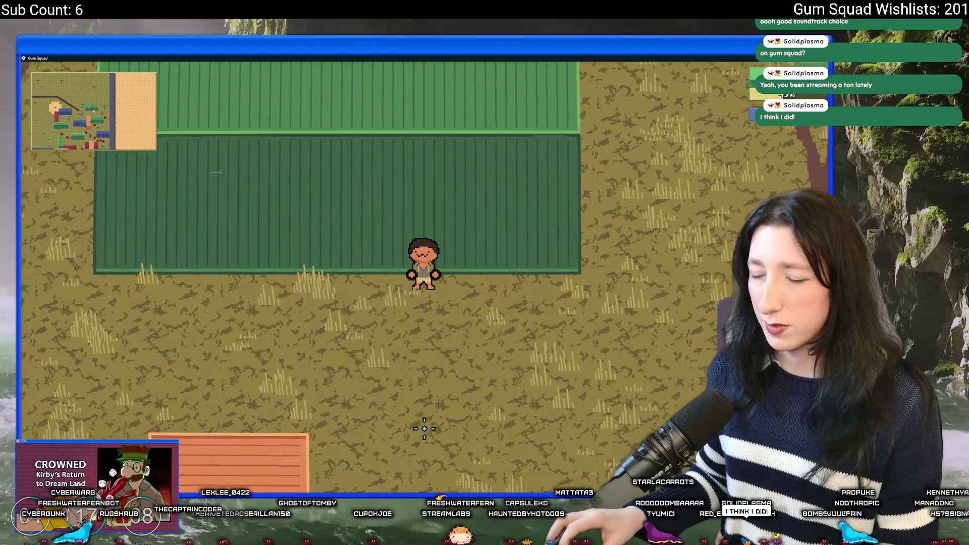
- Walk the character around the map and check the inventory panel
key("s")
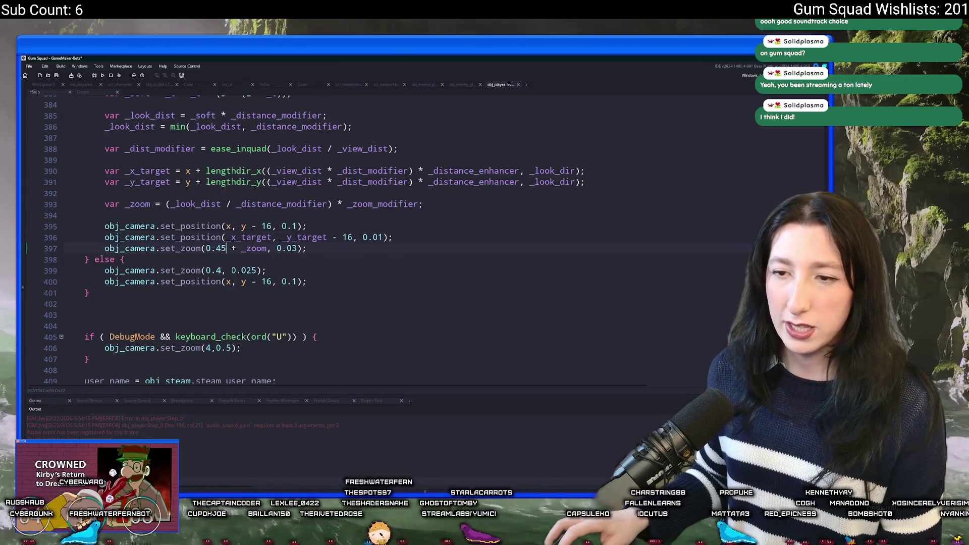
key("alt+Tab")
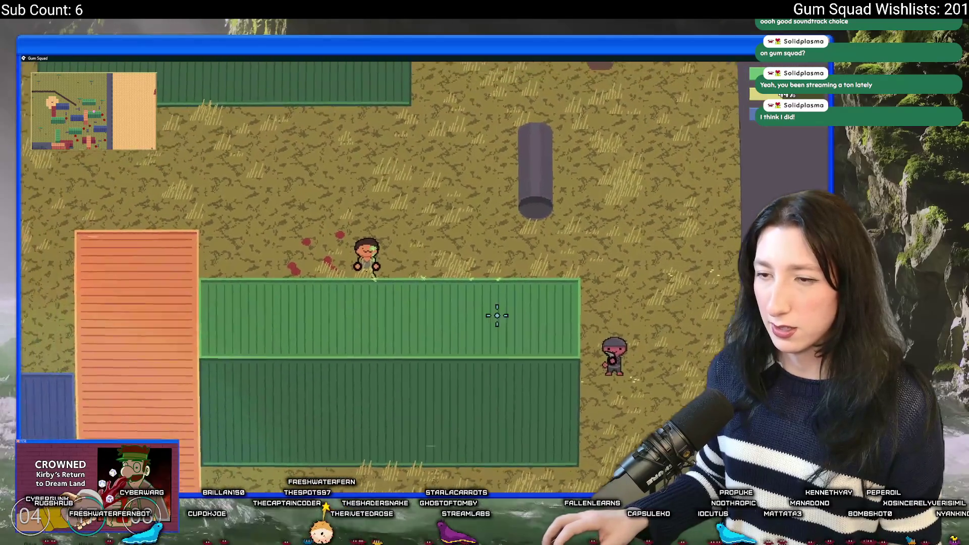
key("a")
key("Tab")
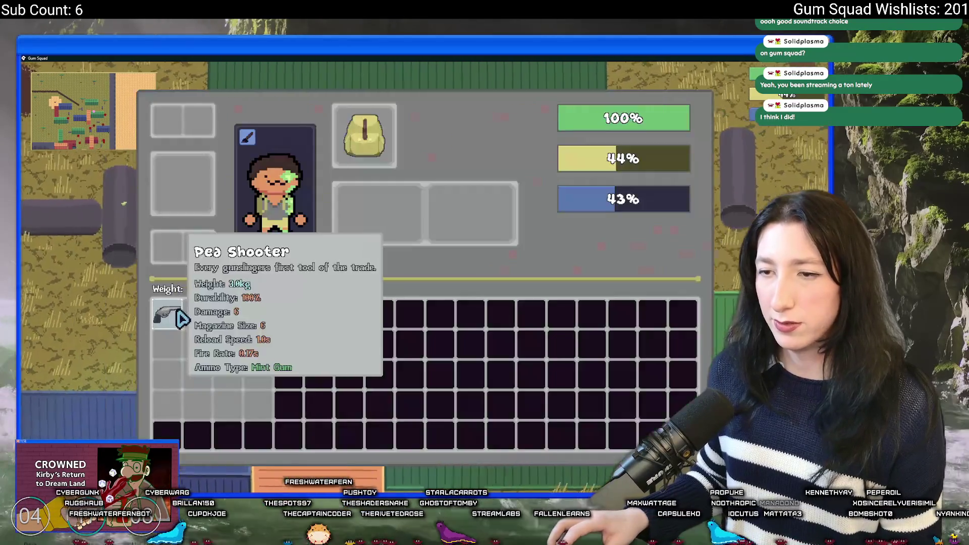
key("Tab")
key("super+Down")
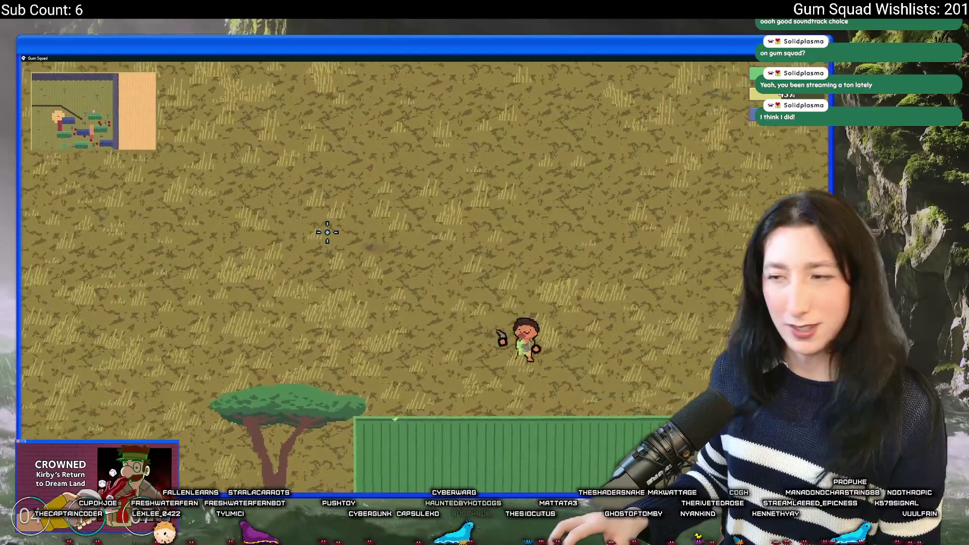
- Walk the character around the map with WASD in the maximized game window
key("super+Down")
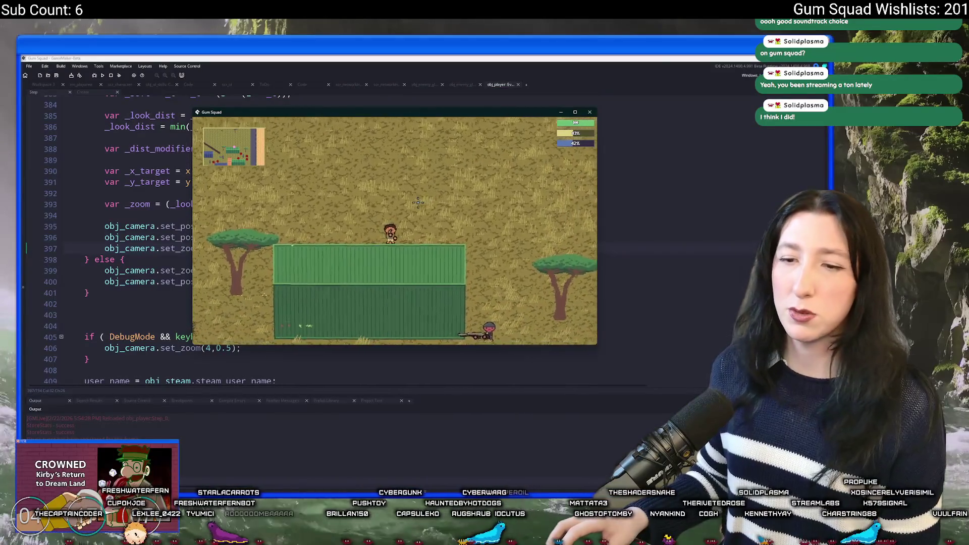
key("s")
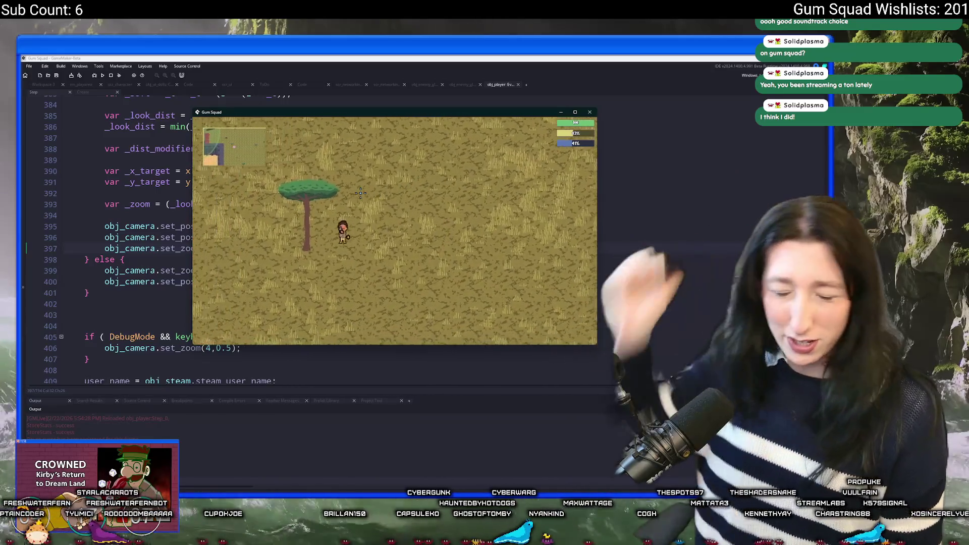
key("d")
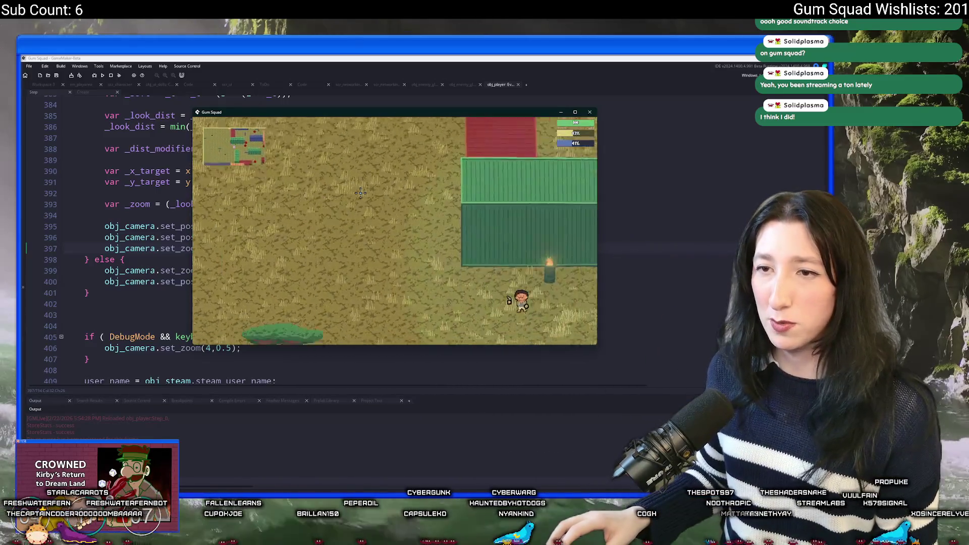
double_click(418, 116)
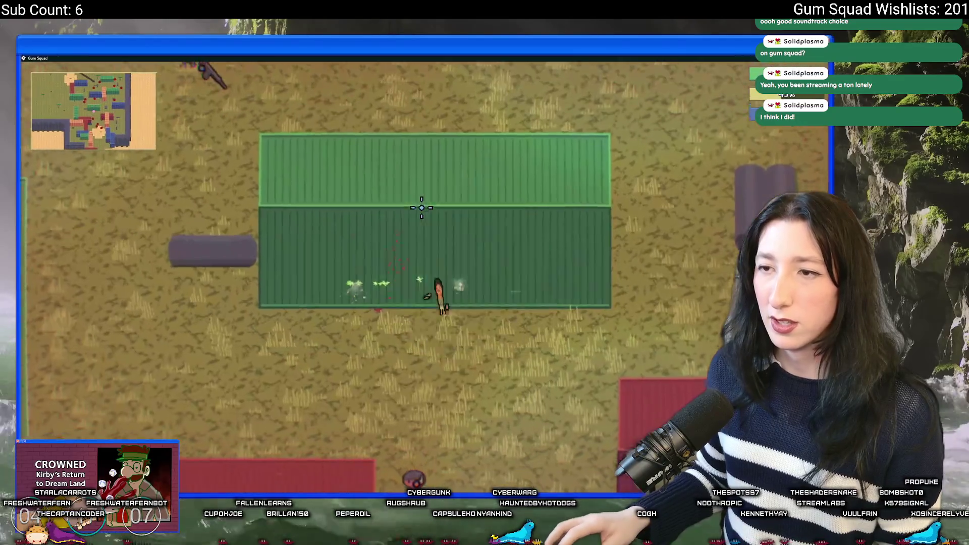
key("d")
key("a")
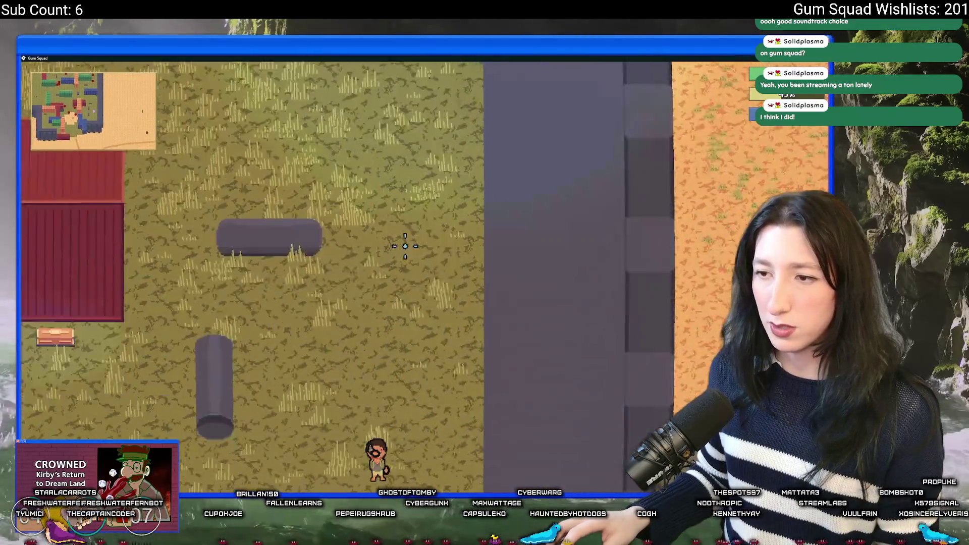
key("w")
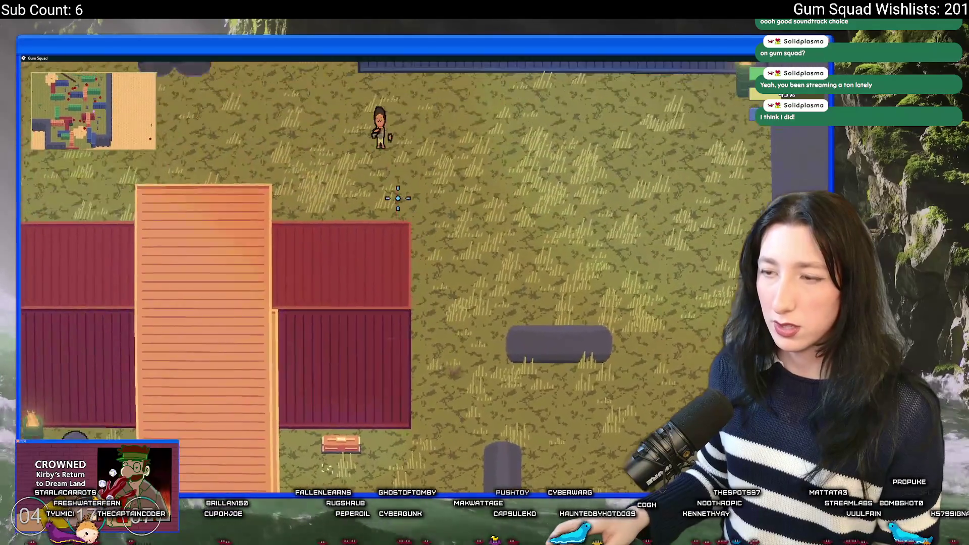
key("a")
- Head left past the containers, shoot a nearby enemy, and close the game
key("s")
key("a")
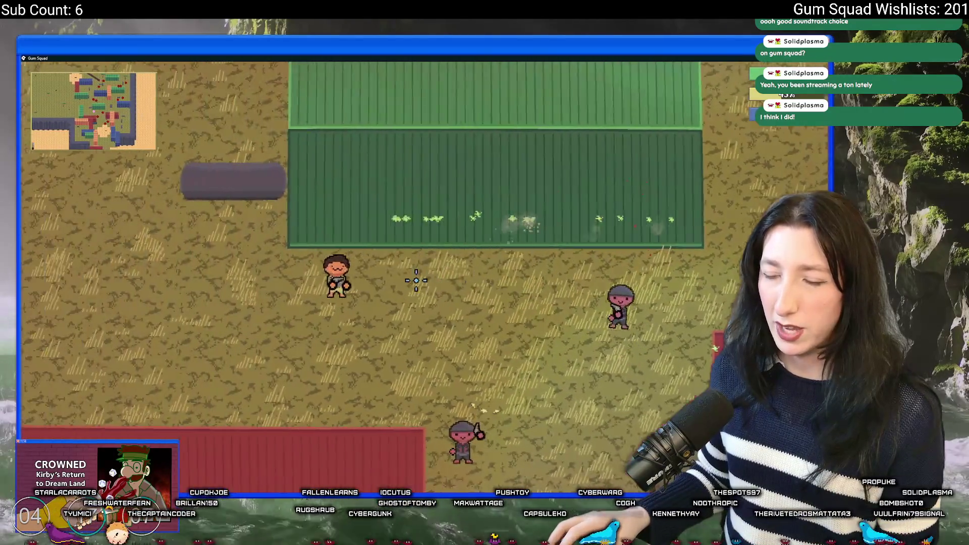
left_click(565, 279)
key("a")
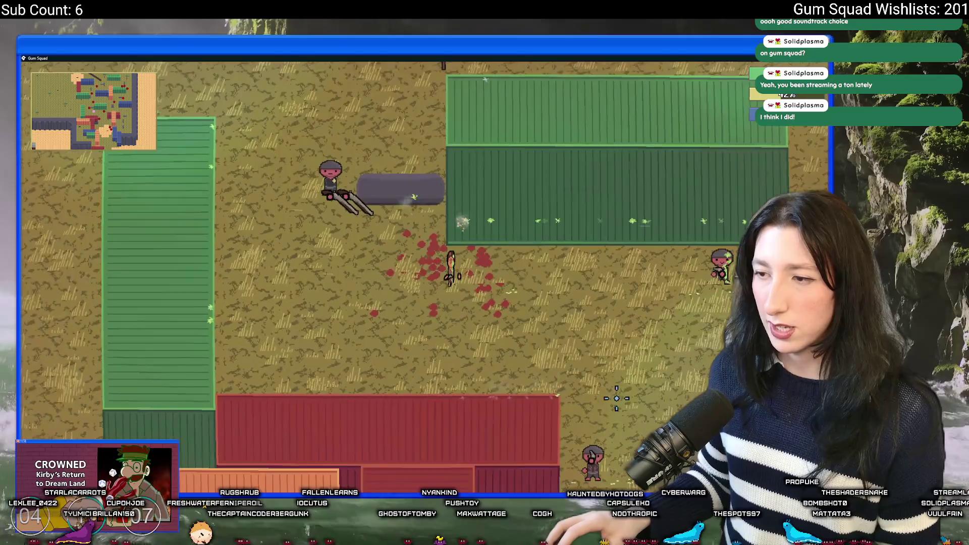
key("d")
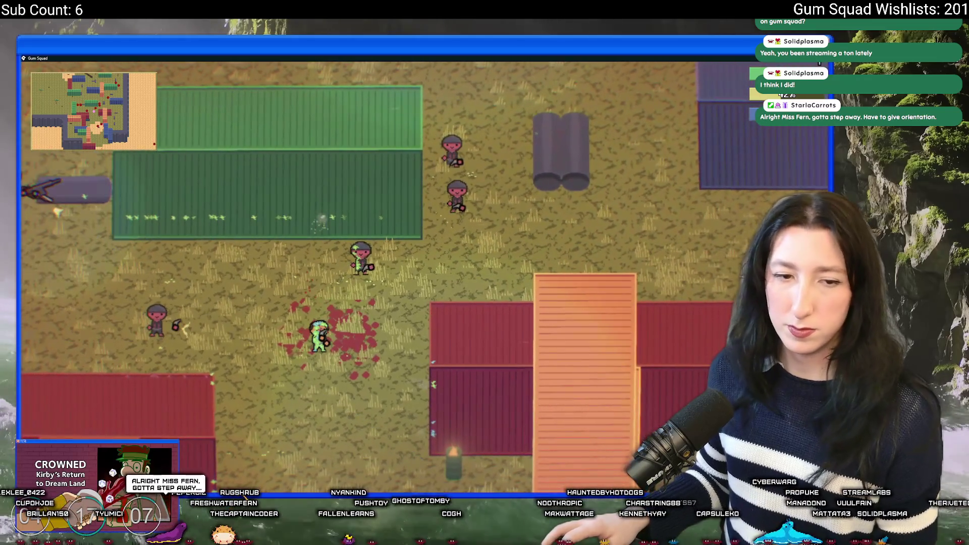
key("Escape")
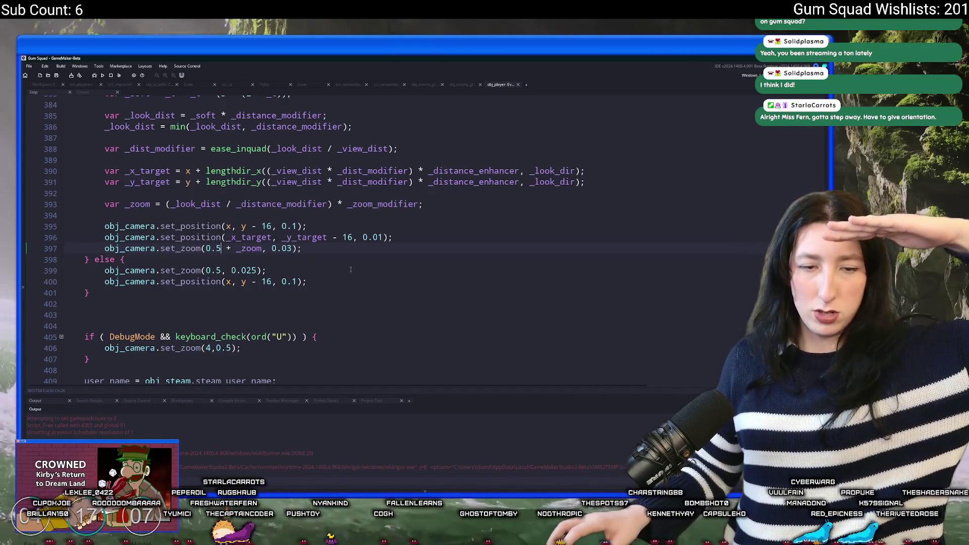
- Delete the live_call line at the top of the player code
left_click(271, 237)
left_click(217, 249)
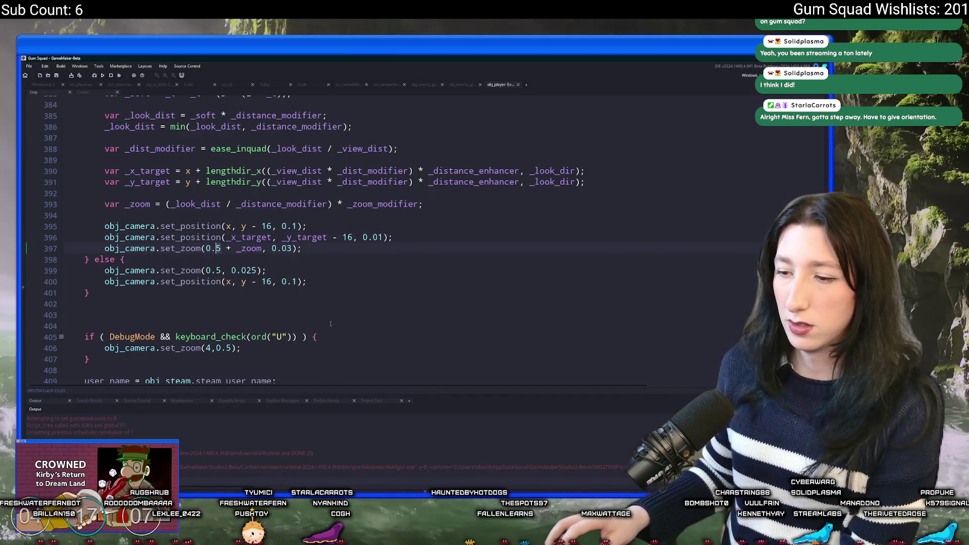
key("alt+Tab")
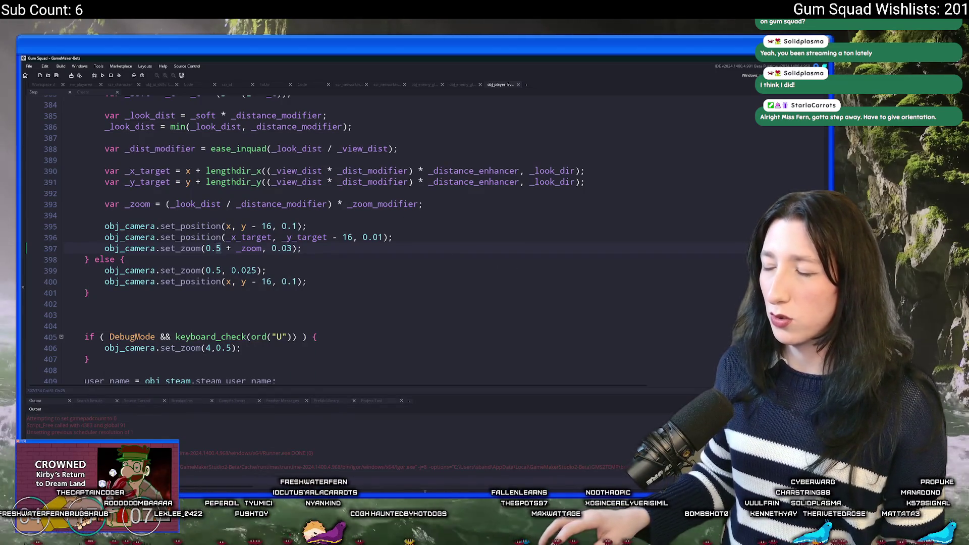
scroll(258, 240, "up", 20)
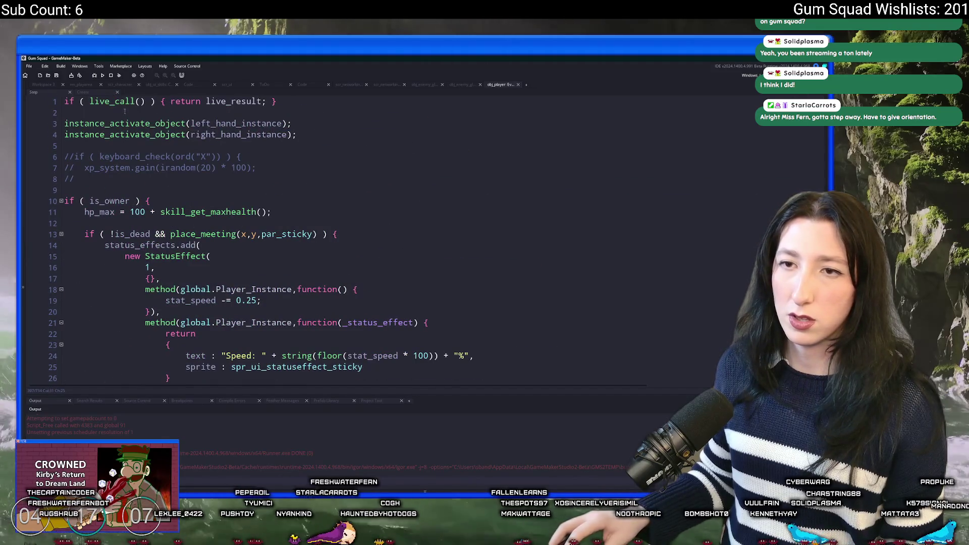
left_click_drag(64, 101, 226, 124)
key("Delete")
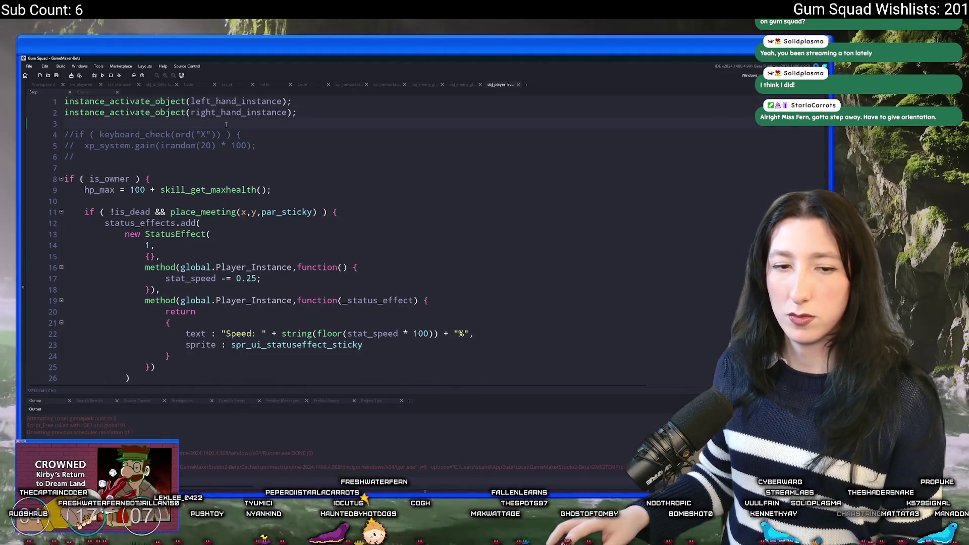
- Set live_enabled to 0 in obj_gmlive, save, and run the game
key("ctrl+t")
type("obj_gml")
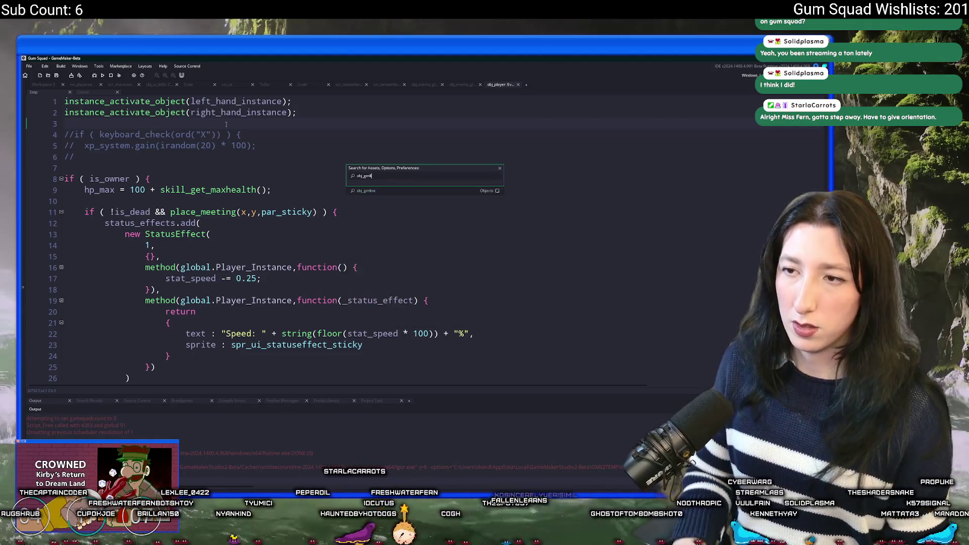
key("Return")
key("BackSpace")
type("0")
key("ctrl+s")
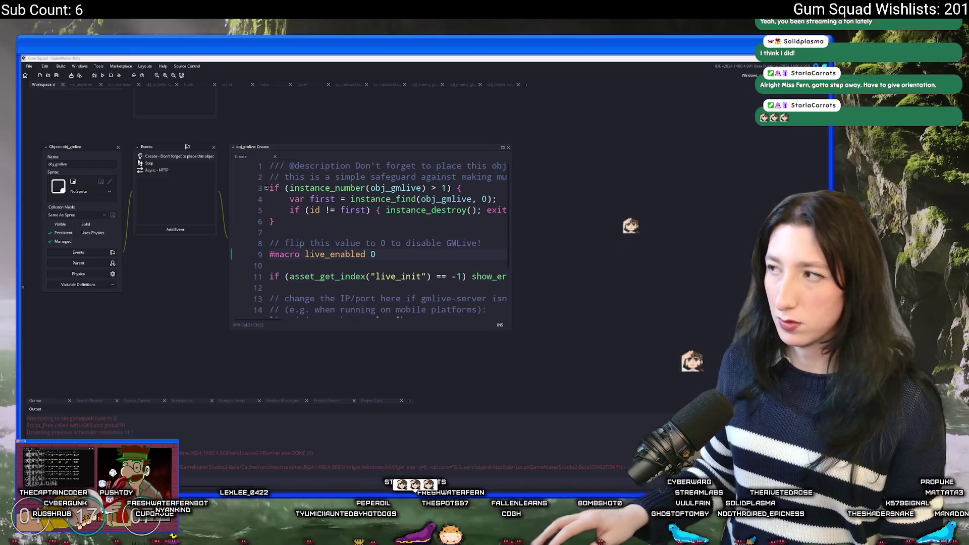
left_click(458, 188)
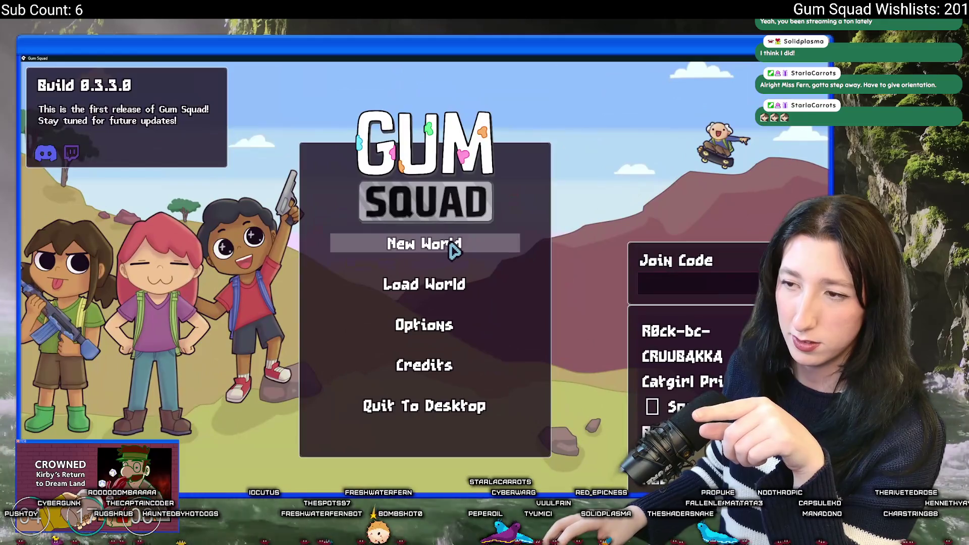
- Create a new world lobby, SunnyBit, and walk into Inner Land
left_click(453, 249)
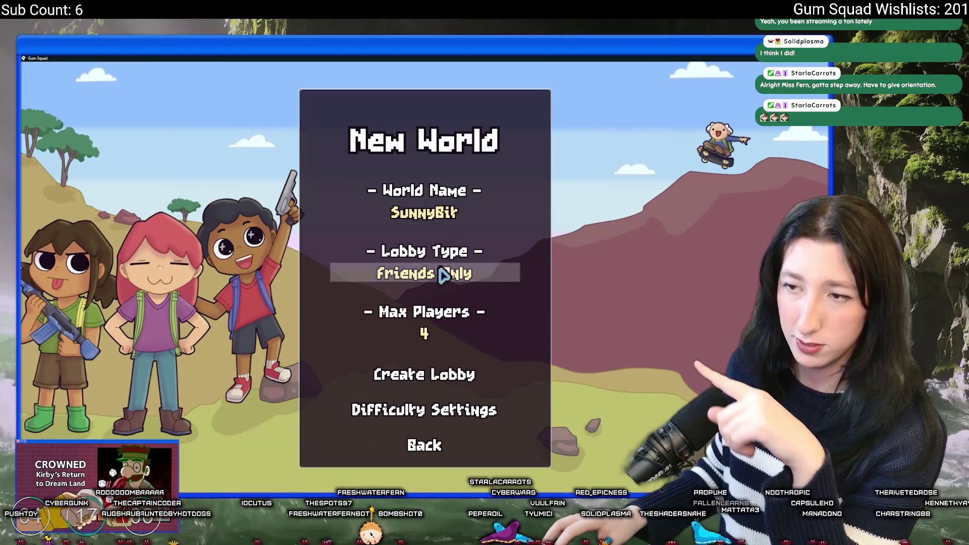
left_click(426, 386)
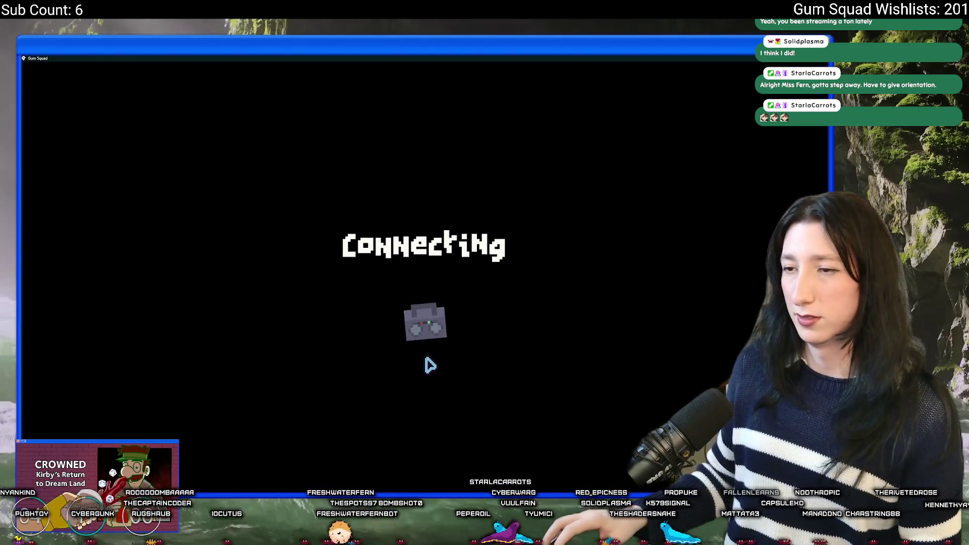
key("d")
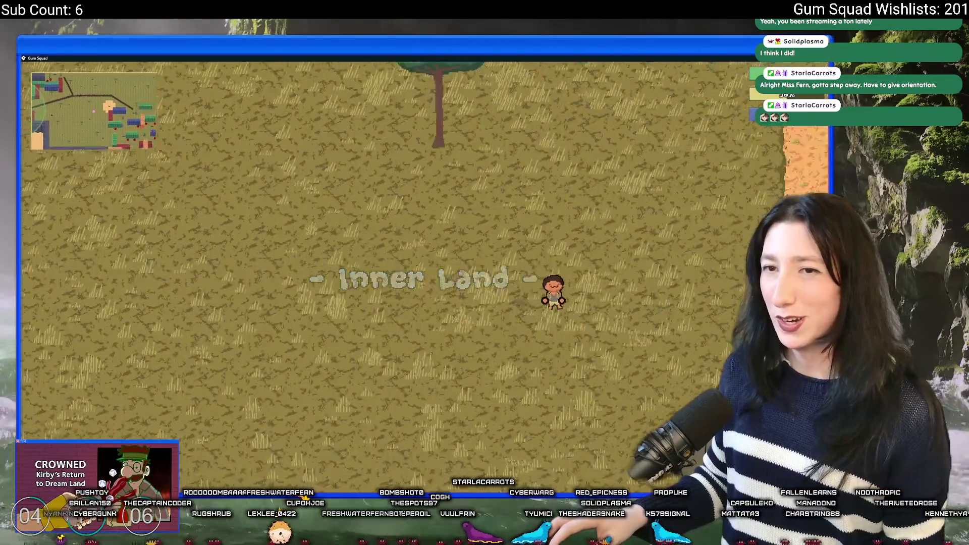
- Set Enemy Damage to 0% in the difficulty settings, leaving Player Damage at 100%
key("Escape")
left_click(439, 326)
left_click_drag(401, 275, 372, 274)
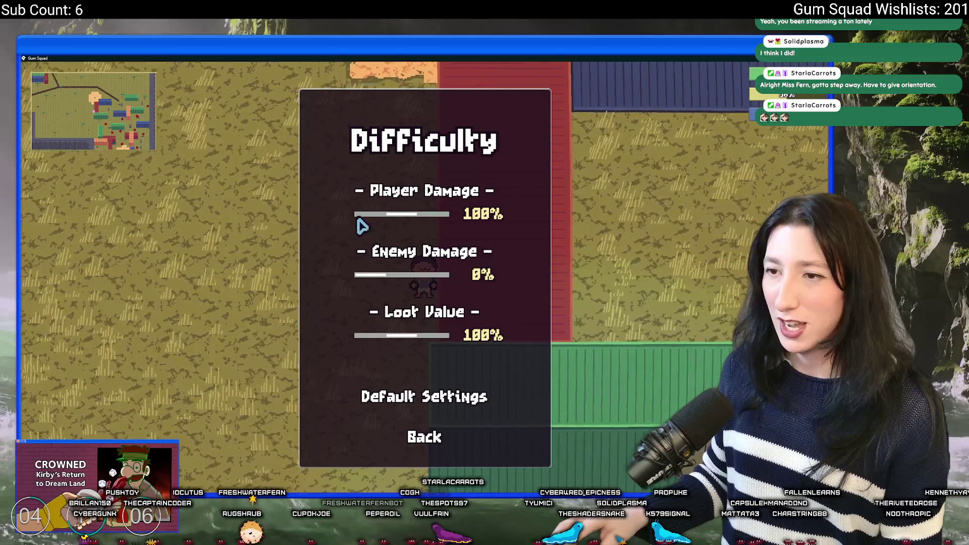
- Open ToDo.txt via the asset search and start a new line after line 16
key("Escape")
key("alt+Tab")
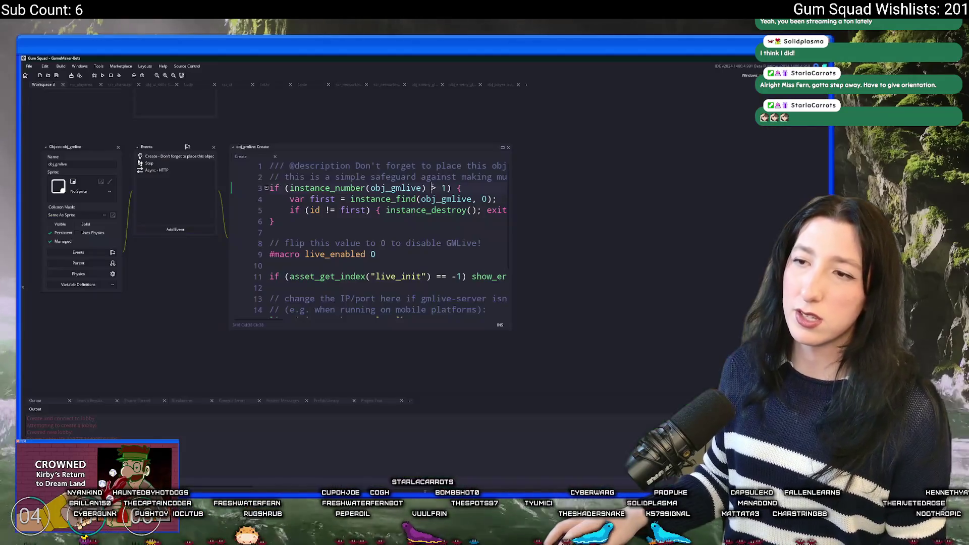
key("ctrl+t")
type("todo")
key("Return")
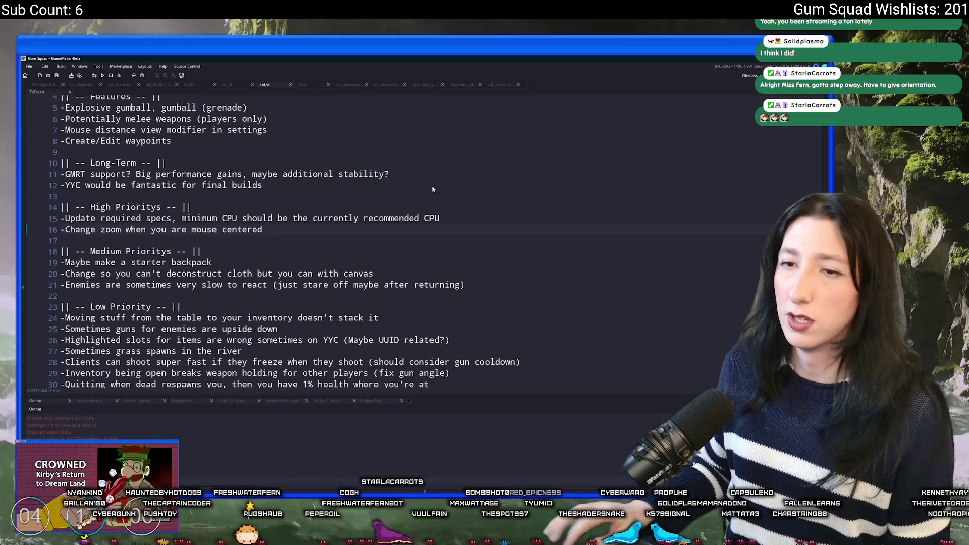
key("Return")
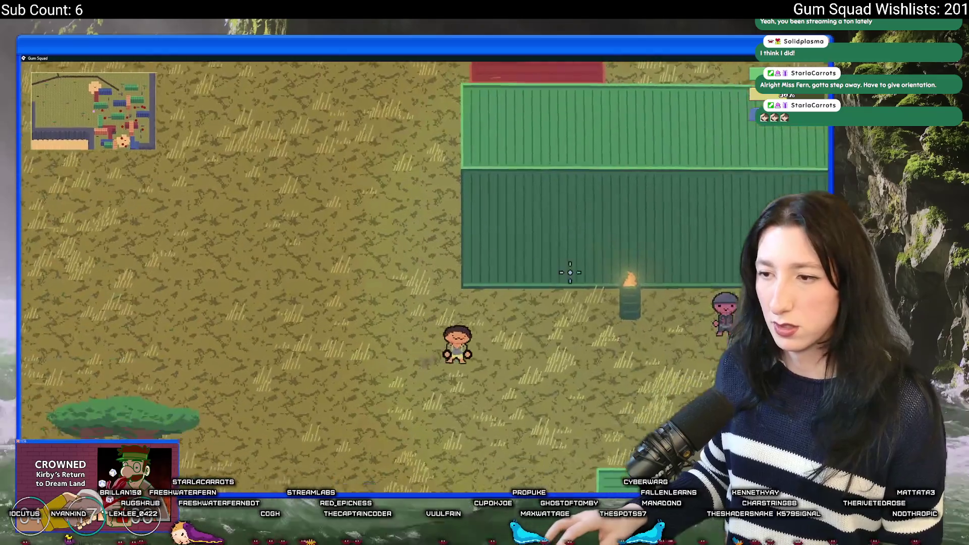
- Check the inventory, then walk right and down past the red containers
key("Tab")
mouse_move(182, 313)
key("Tab")
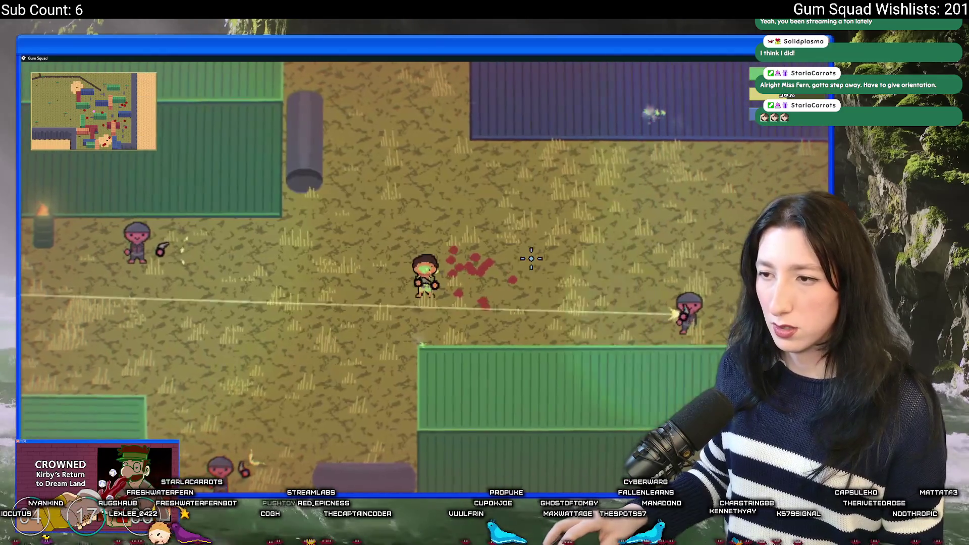
key("d")
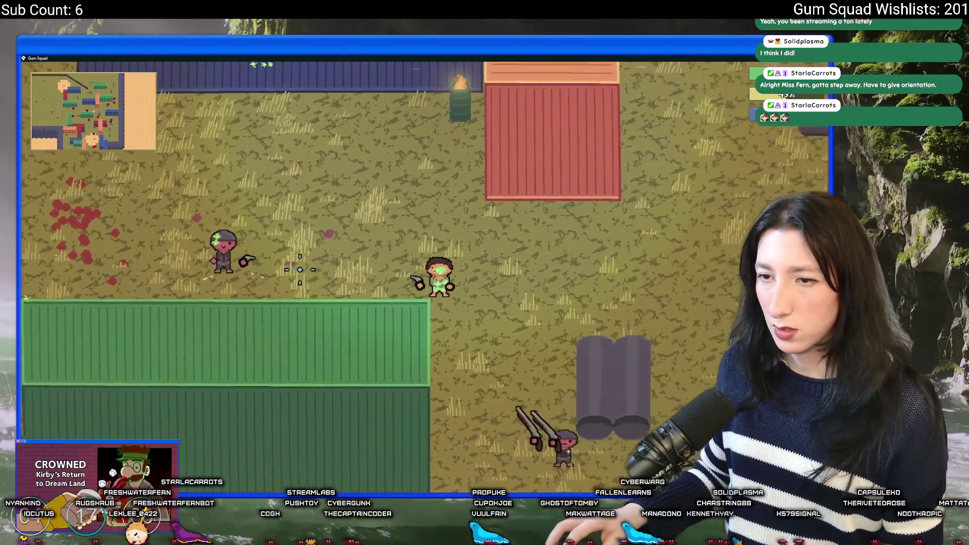
key("s")
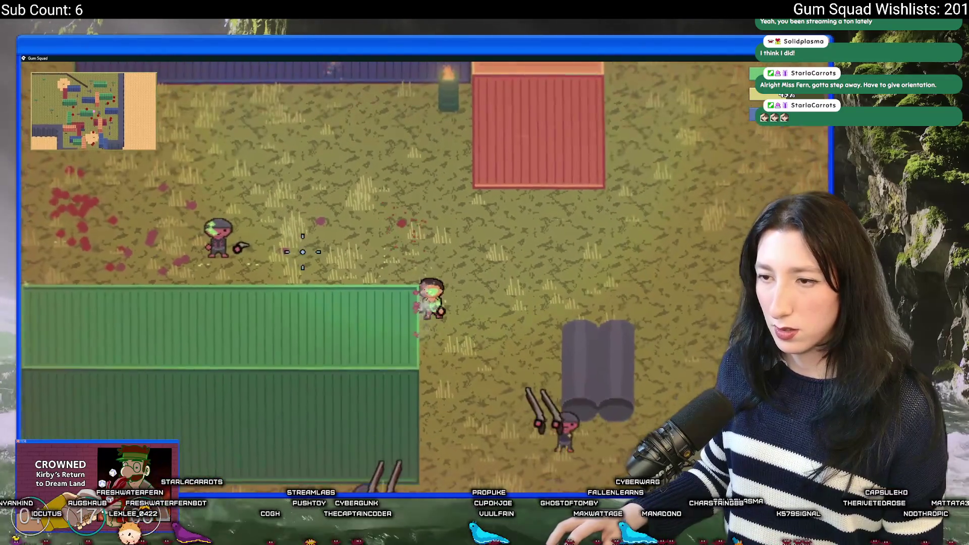
key("s")
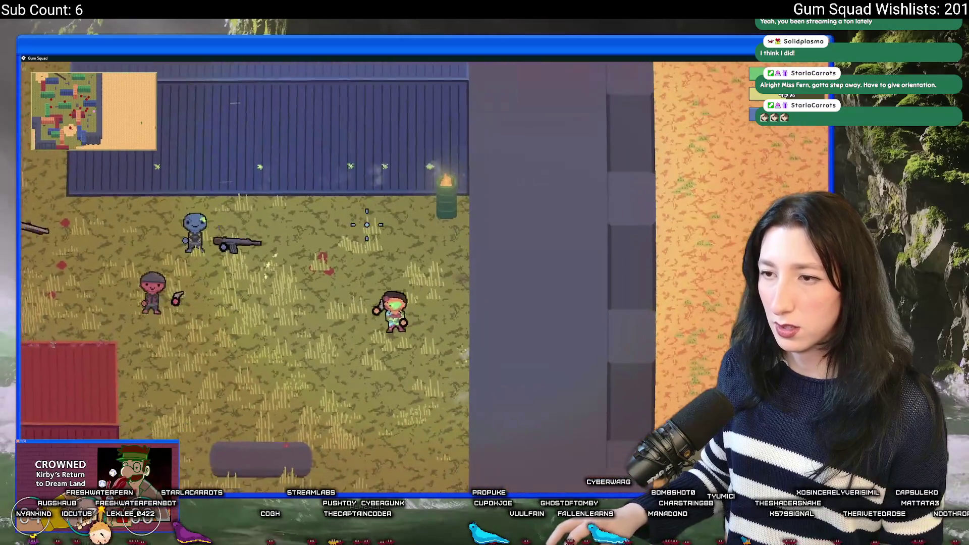
key("w")
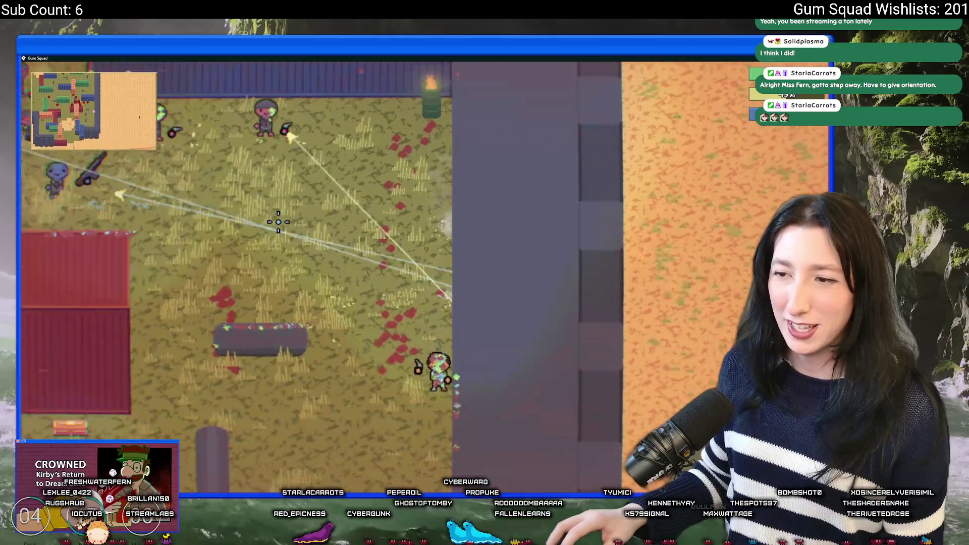
- Run across the field dodging and fighting the groups of enemies
key("w")
key("a")
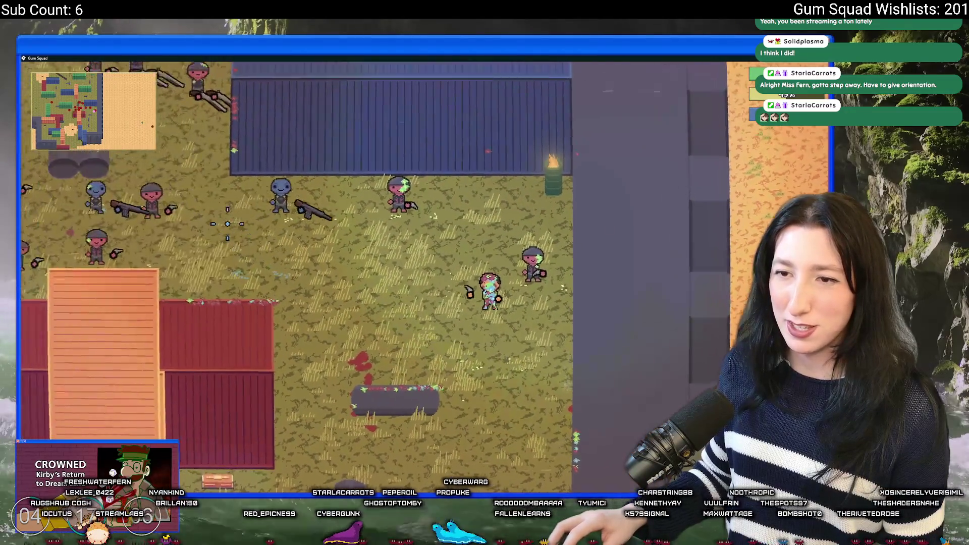
key("a")
key("s")
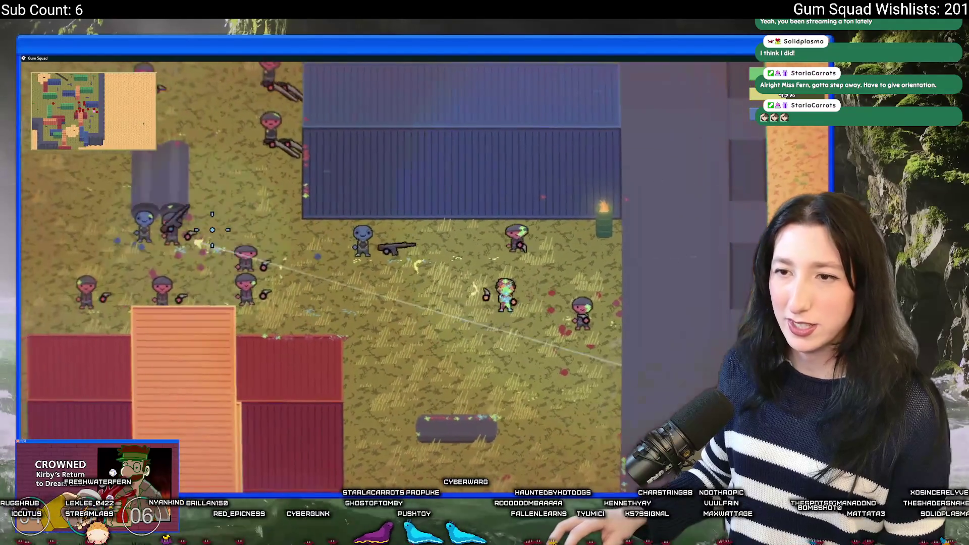
key("w")
key("a")
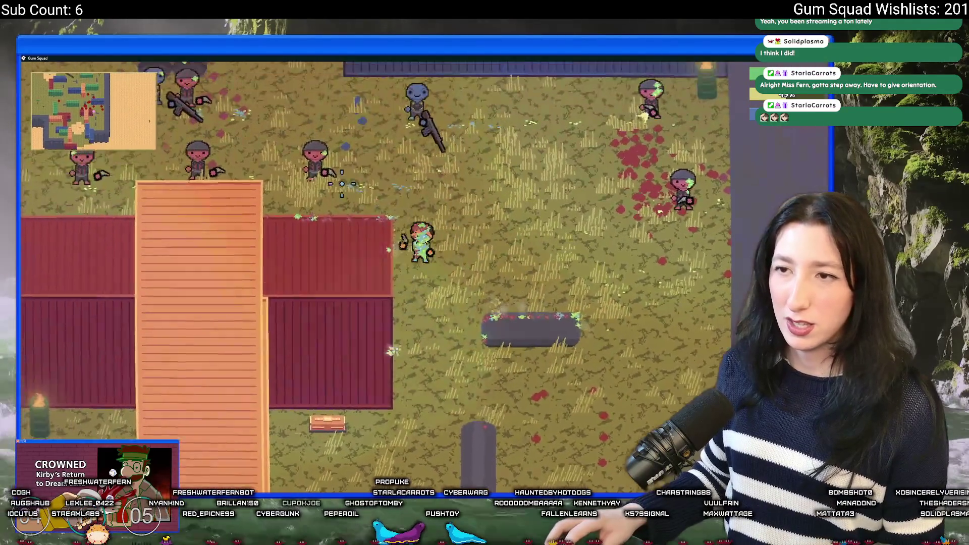
key("s")
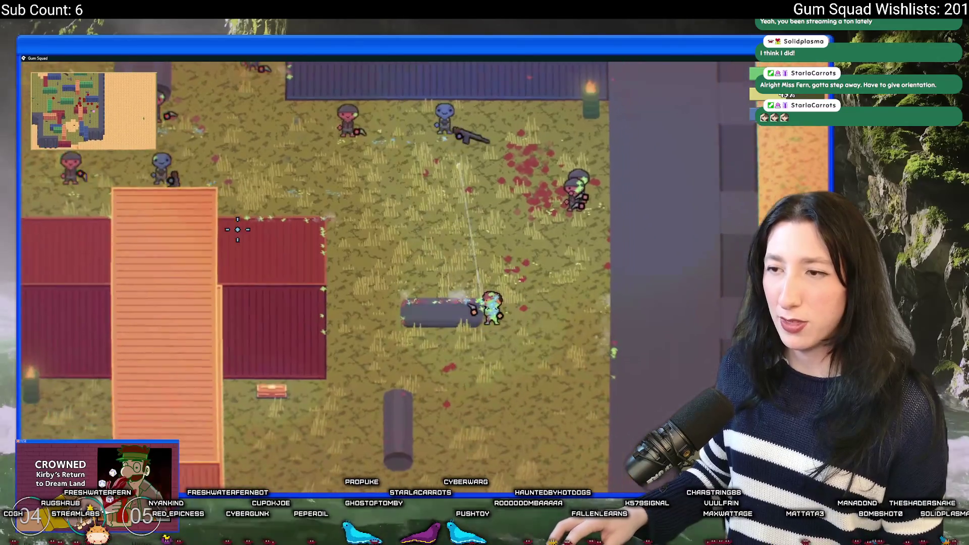
key("w")
key("d")
key("s")
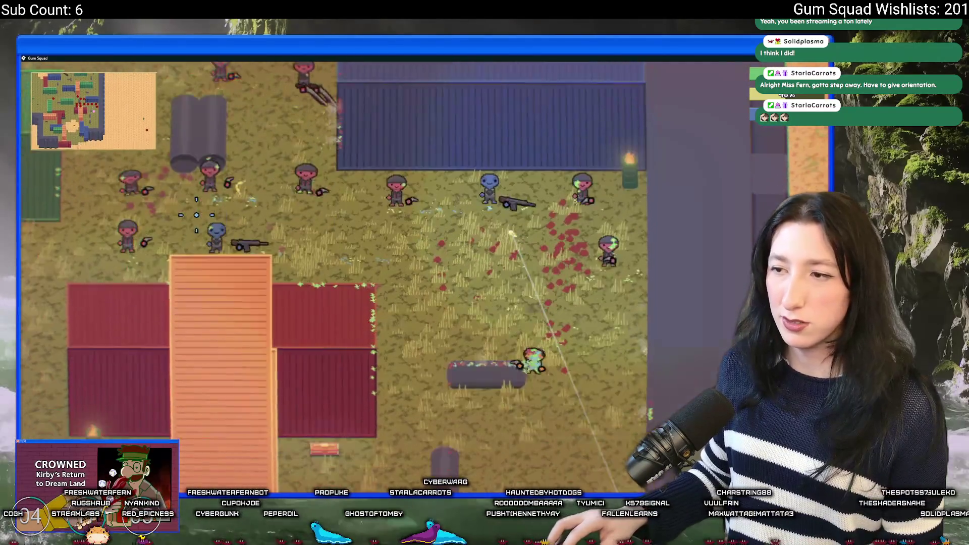
key("w")
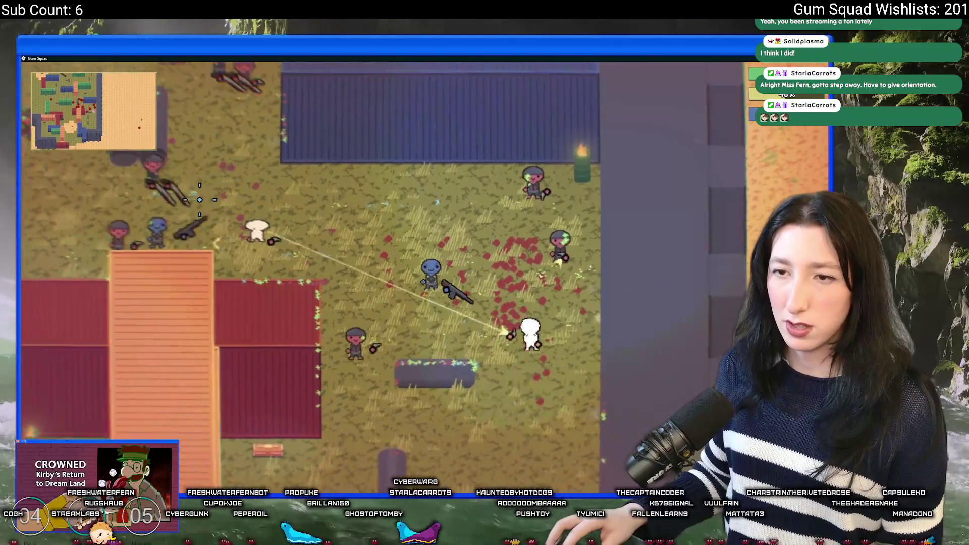
- Keep fighting enemies while moving right and down, then close the game
key("d")
key("w")
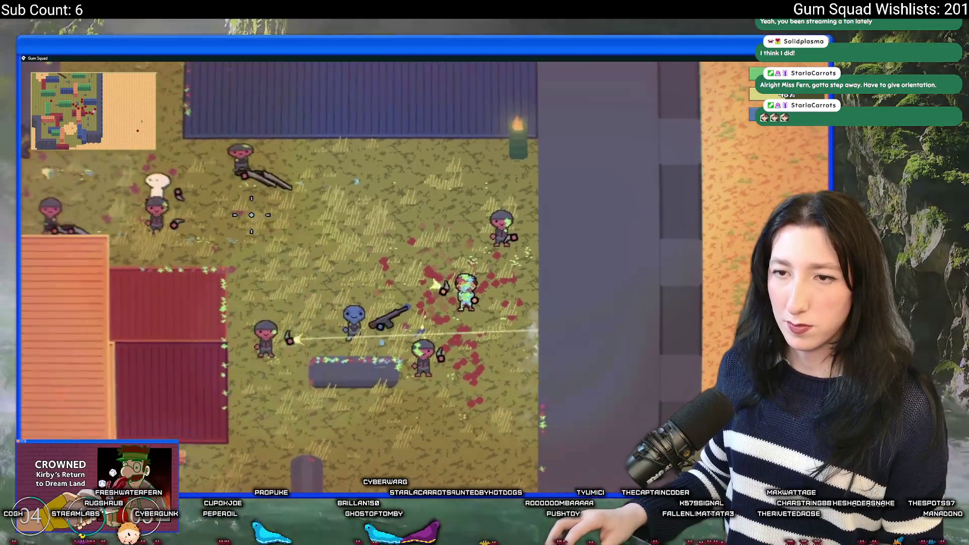
key("w")
key("a")
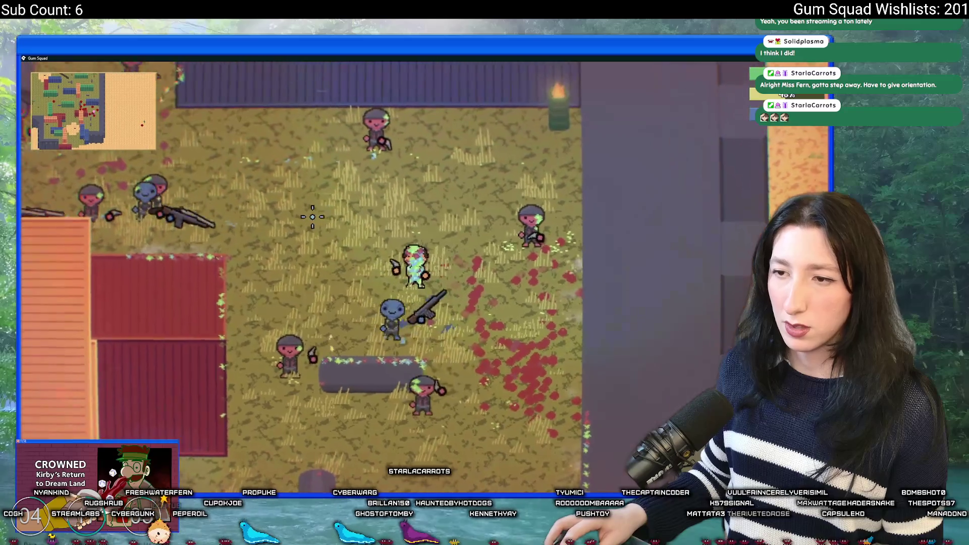
key("d")
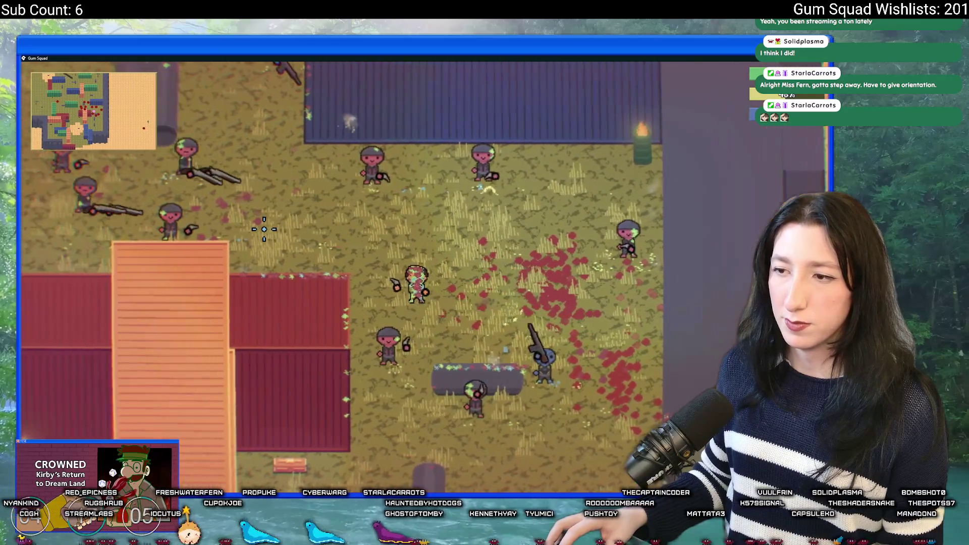
key("d")
key("s")
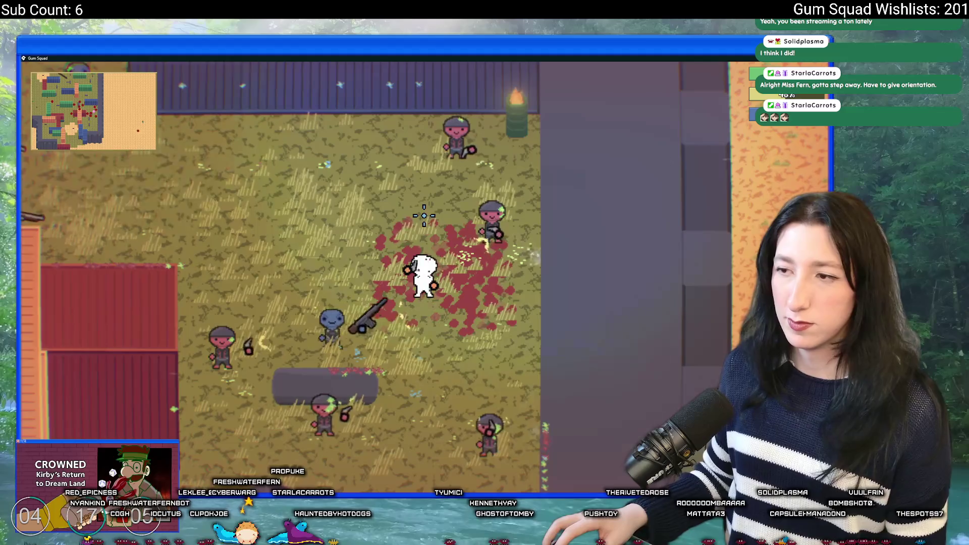
scroll(424, 215, "down", 3)
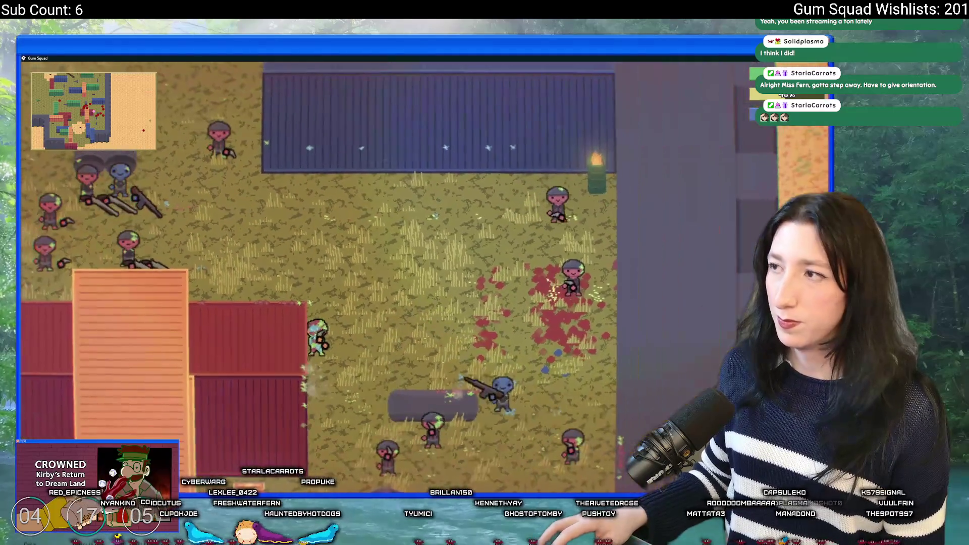
key("Escape")
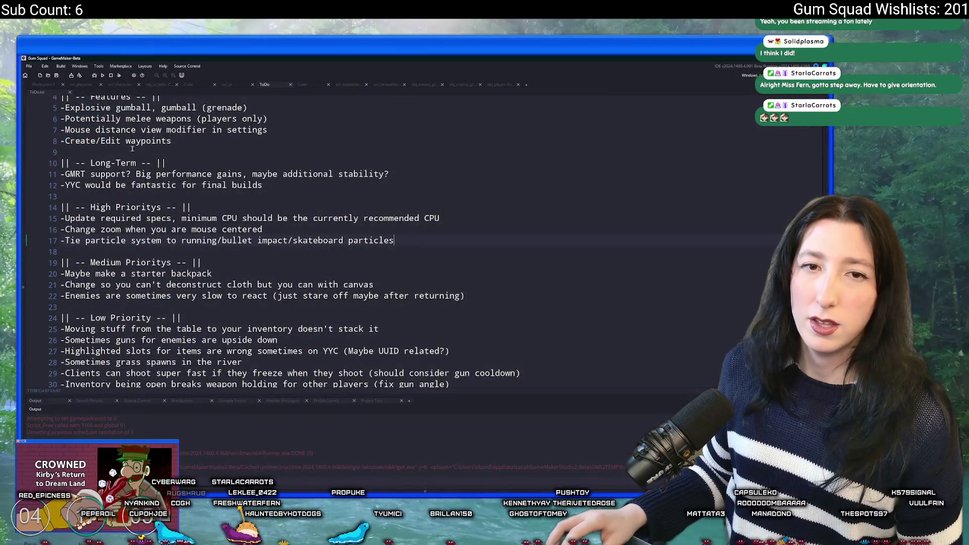
- Lower AiAstarPathingTimeLimit in scr_ai from 800 to 300 and rebuild the game
left_click(133, 148)
key("ctrl+t")
type("i")
key("Return")
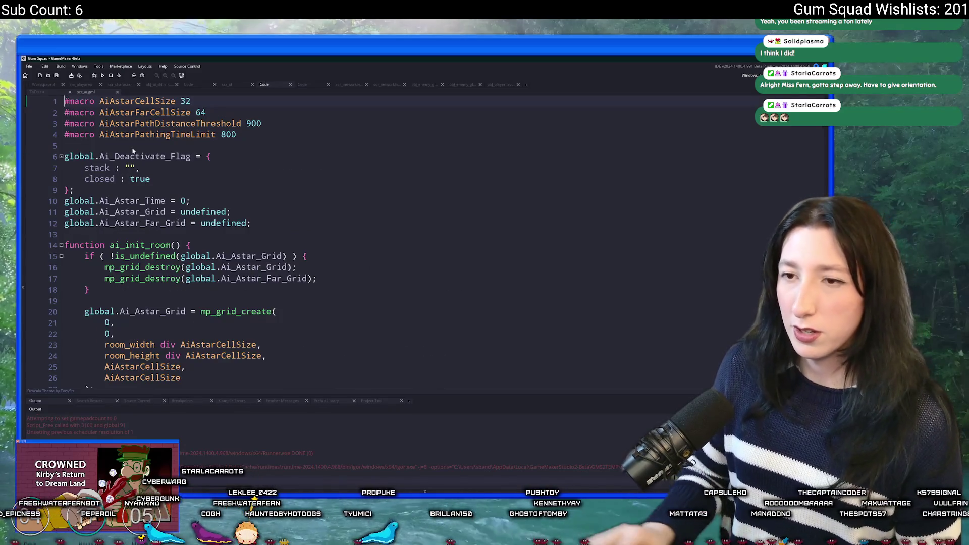
left_click(220, 134)
type("3")
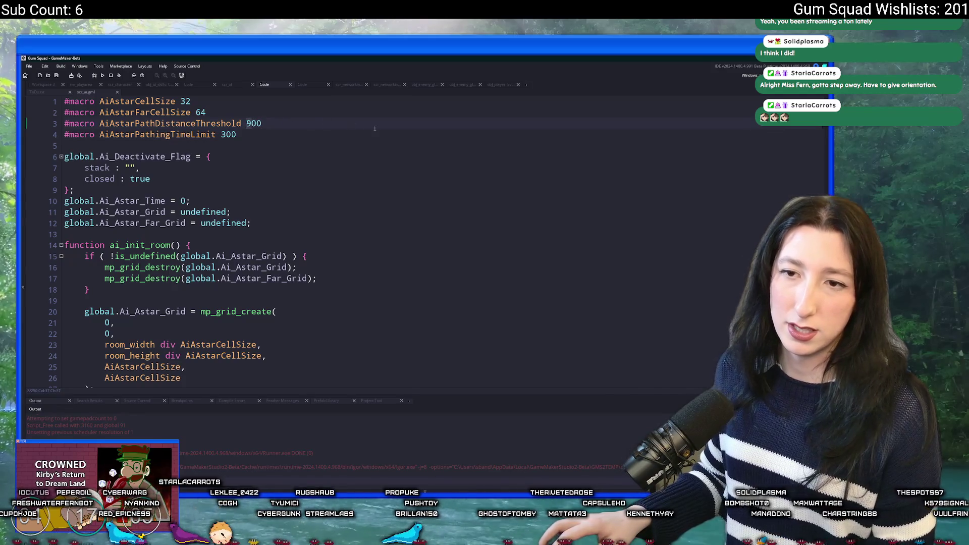
key("F5")
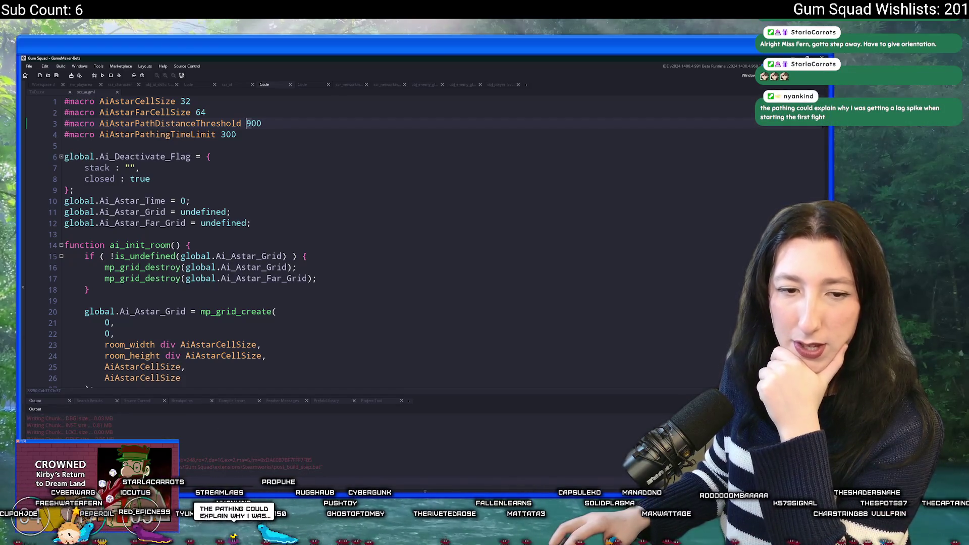
left_click(427, 263)
- Load into a new world, walk through the village to the chest, then close the game
left_click(425, 334)
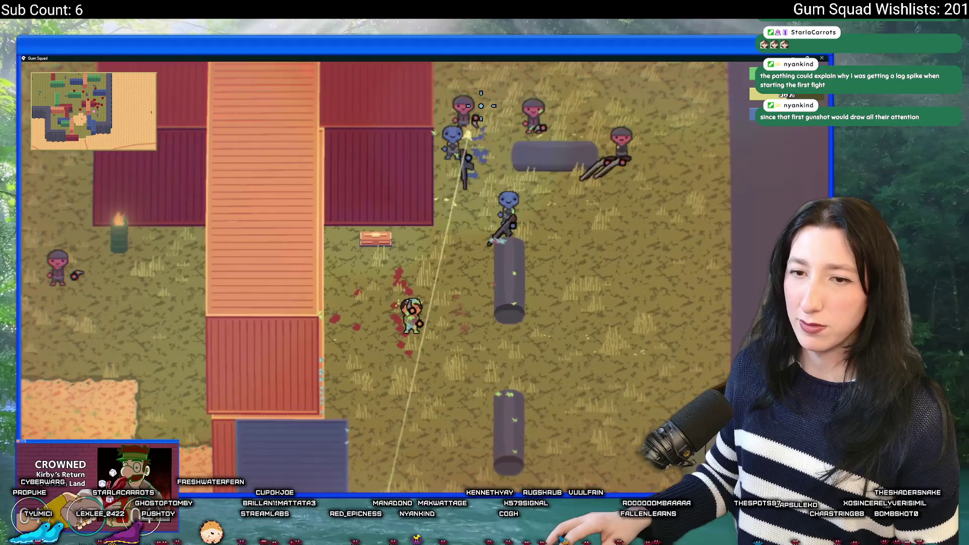
key("s")
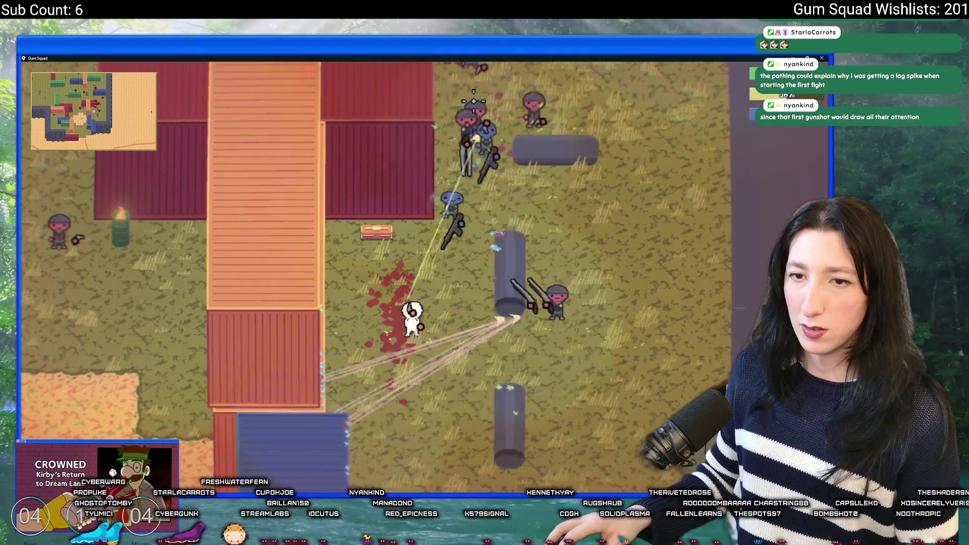
key("s")
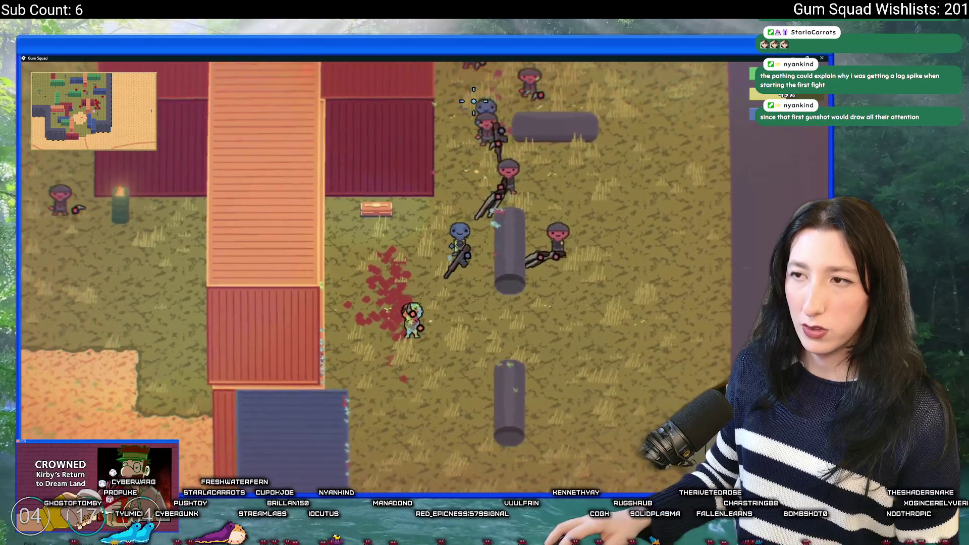
key("w")
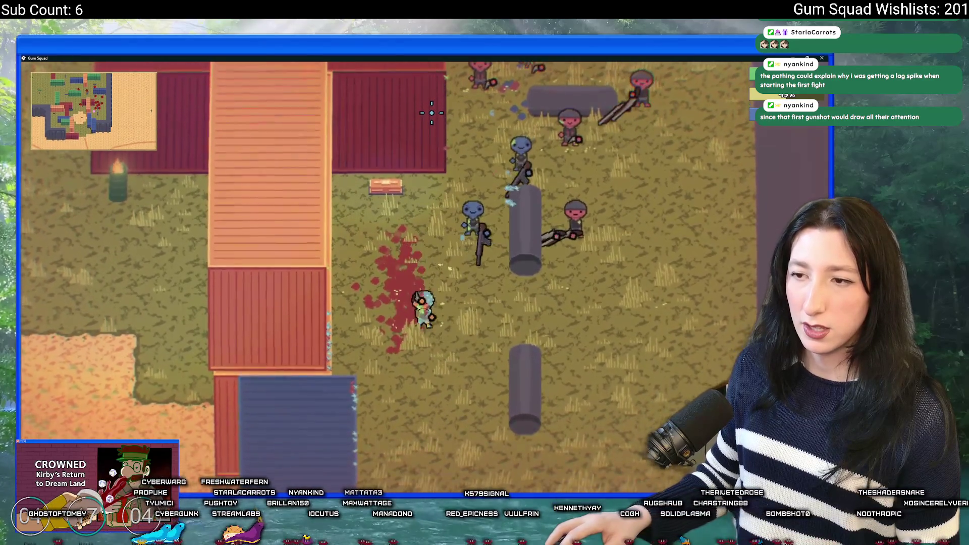
key("s")
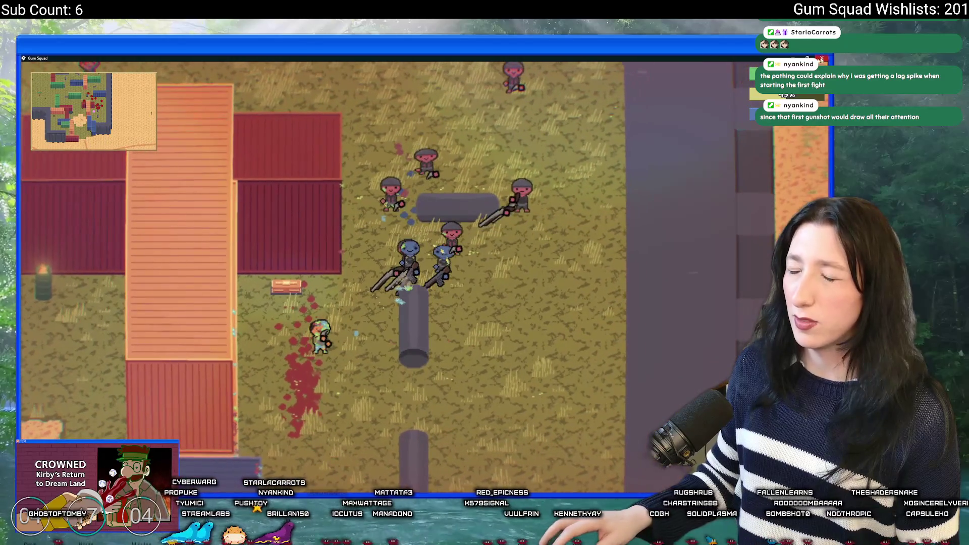
key("Escape")
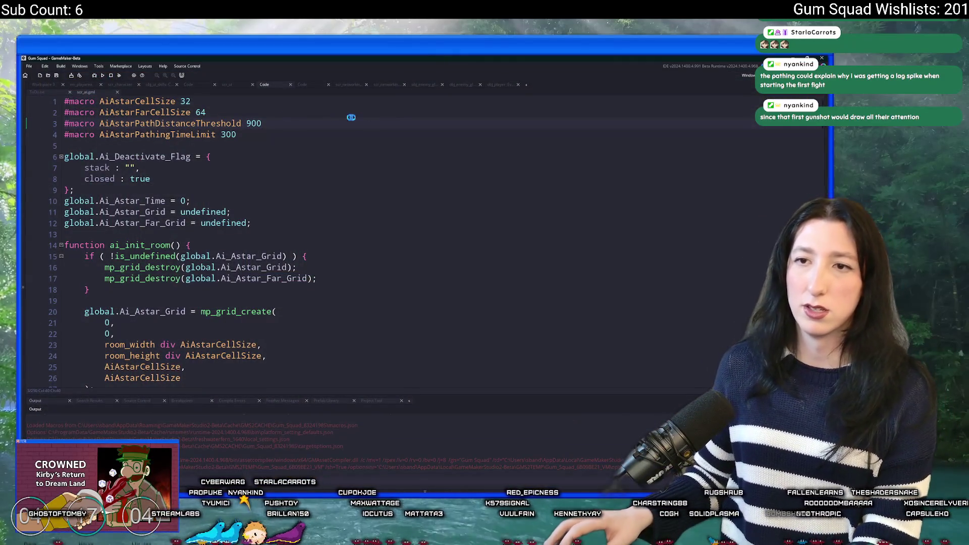
- Change AiAstarPathingTimeLimit from 300 to 500, then debug-launch Gum Squad to its New World screen
left_click(221, 134)
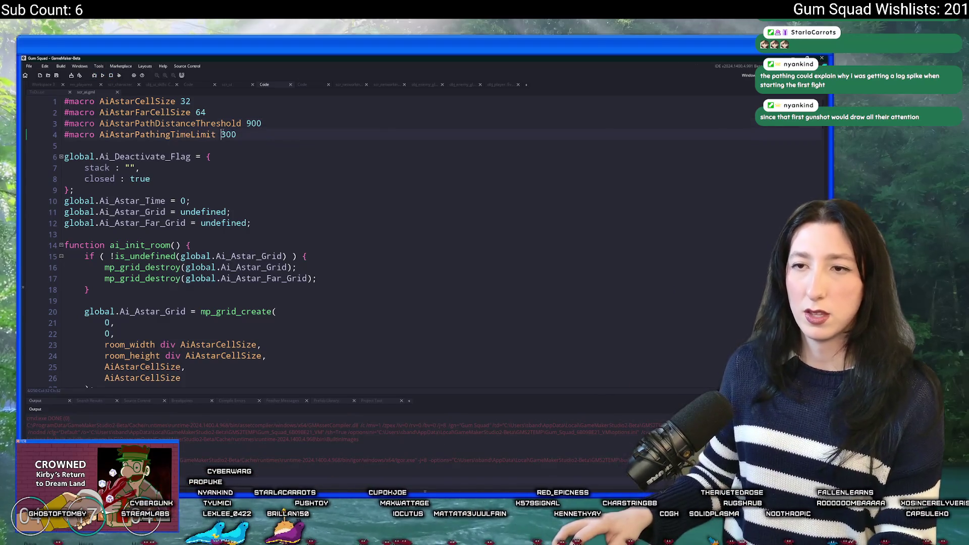
type("5")
left_click(269, 119)
key("F5")
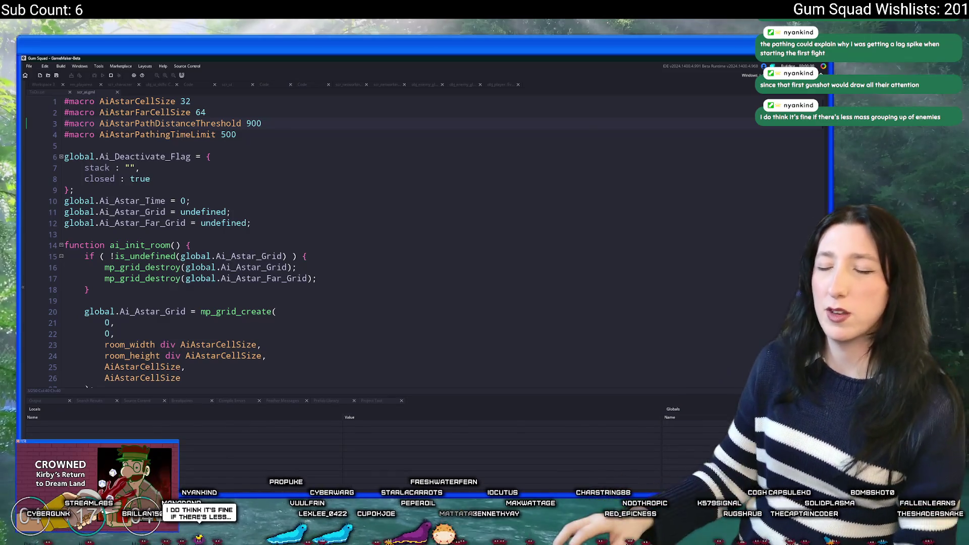
left_click(421, 212)
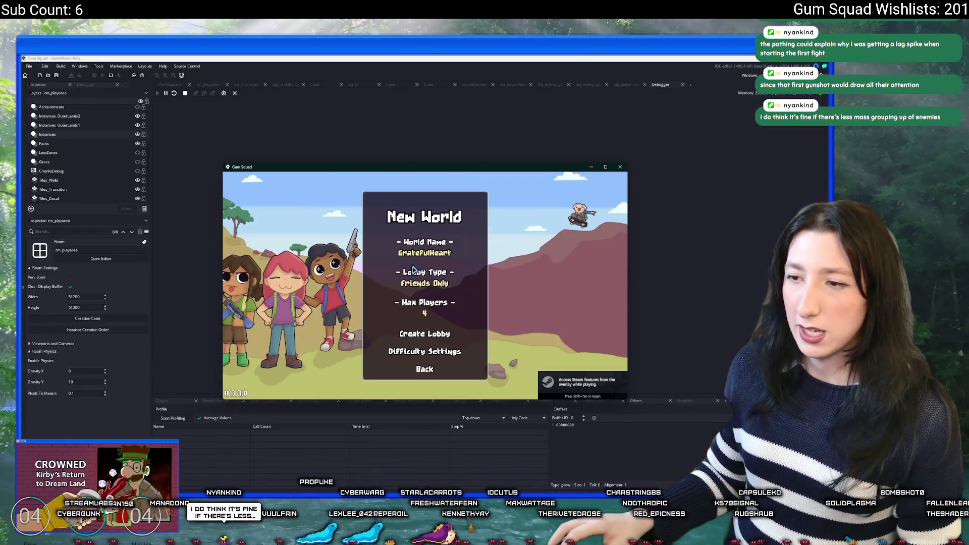
- Create the lobby and set Enemy Damage to 0% in the game's Difficulty settings
left_click(445, 334)
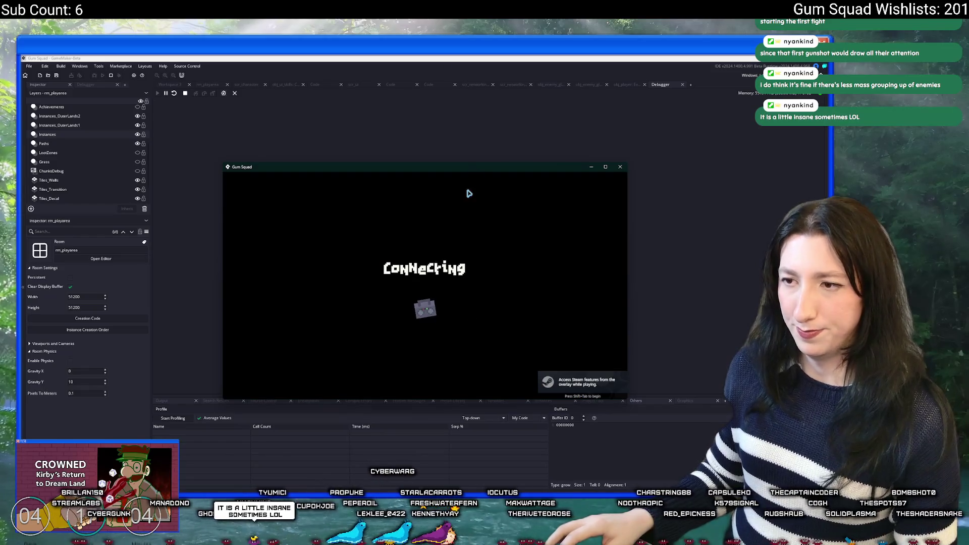
key("Escape")
left_click(424, 310)
left_click_drag(437, 284, 356, 243)
- Walk the character toward the village, check the inventory, and start profiling the running game
key("Escape")
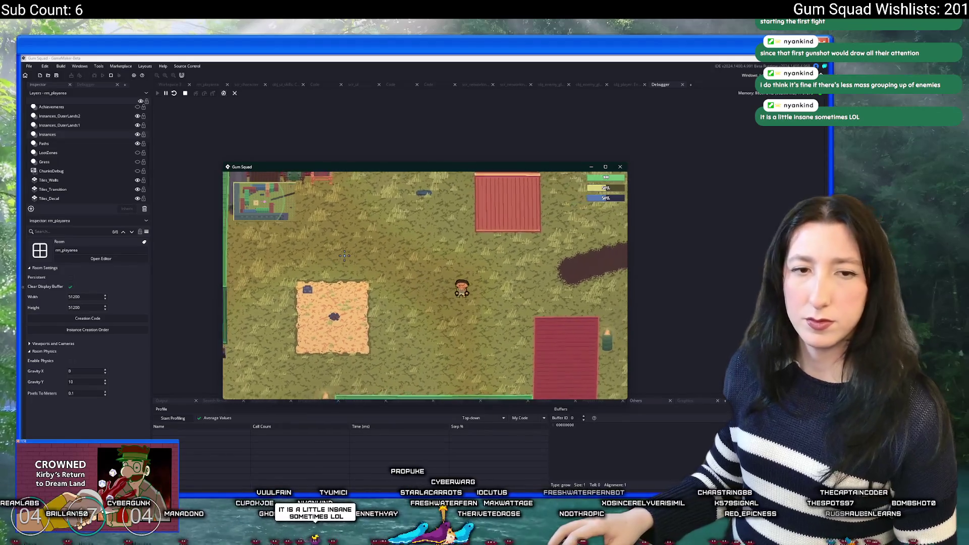
key("d")
key("s")
key("a")
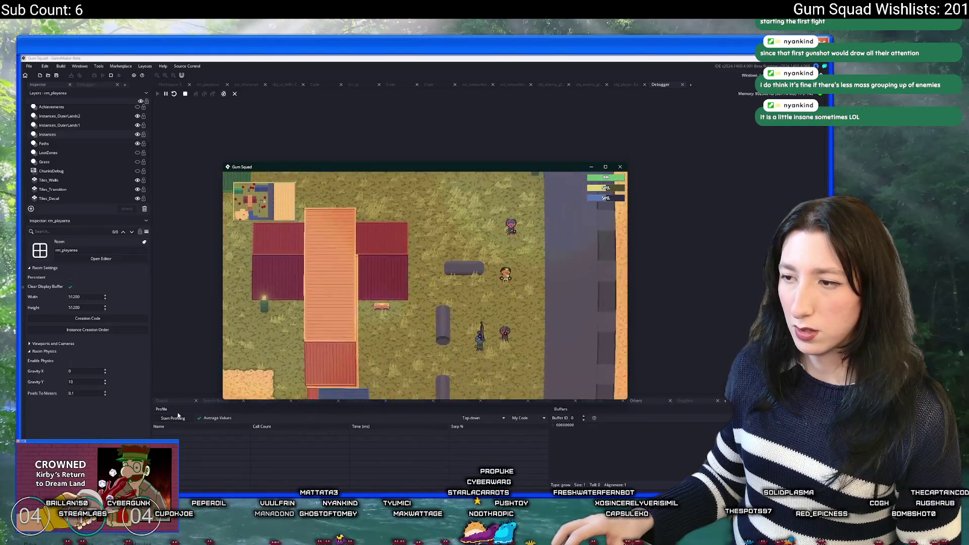
key("Tab")
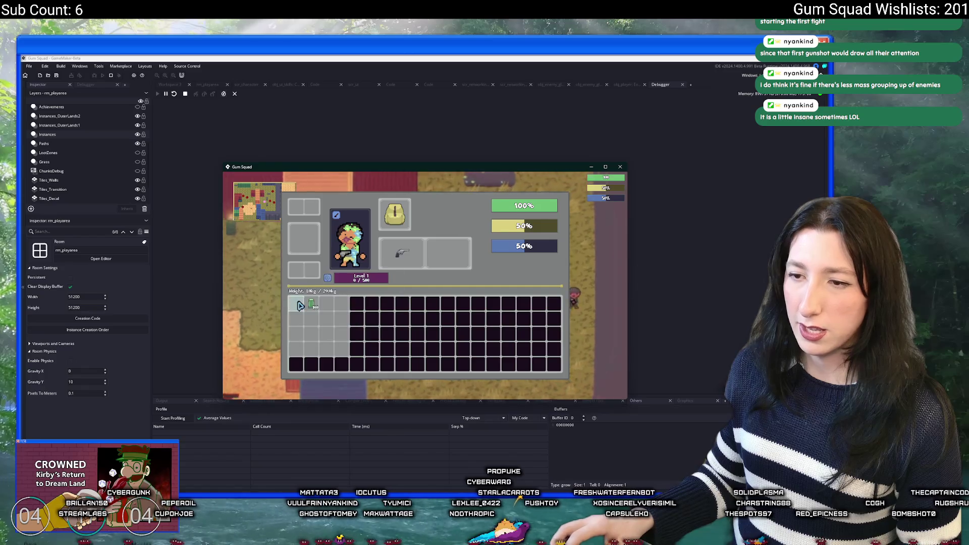
key("Tab")
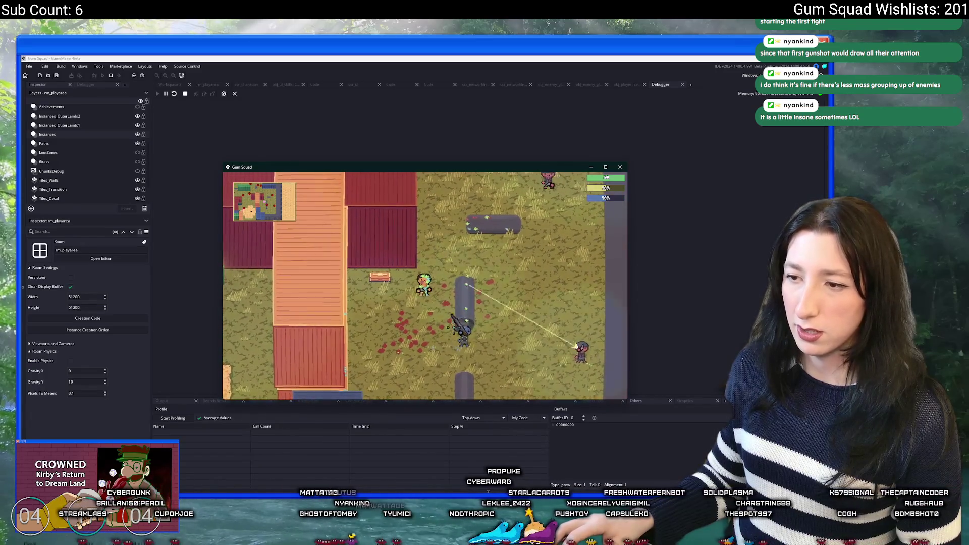
left_click(172, 418)
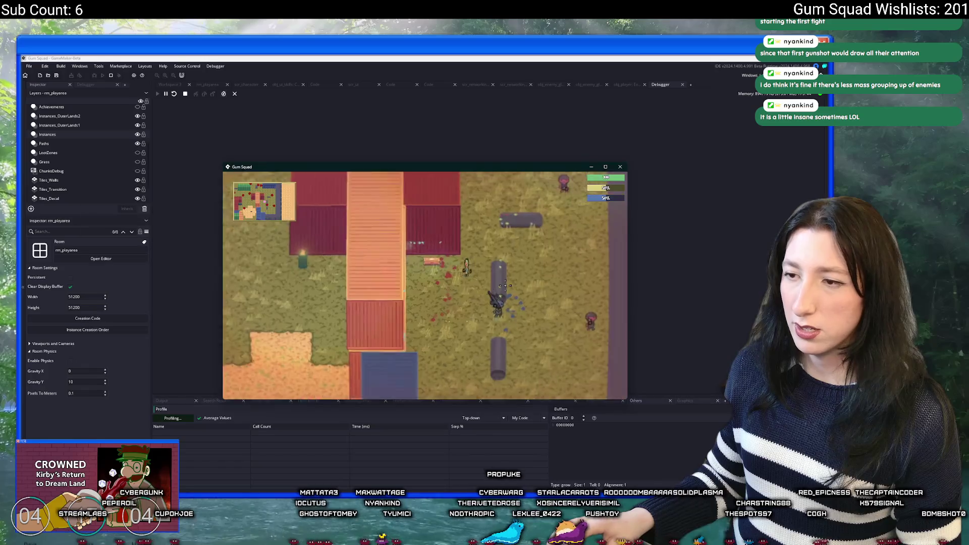
- Stop profiling, sort by Time, expand obj_enemy_glummer_Step_1 and enlarge the Profile panel
left_click(172, 418)
left_click(361, 427)
left_click(155, 433)
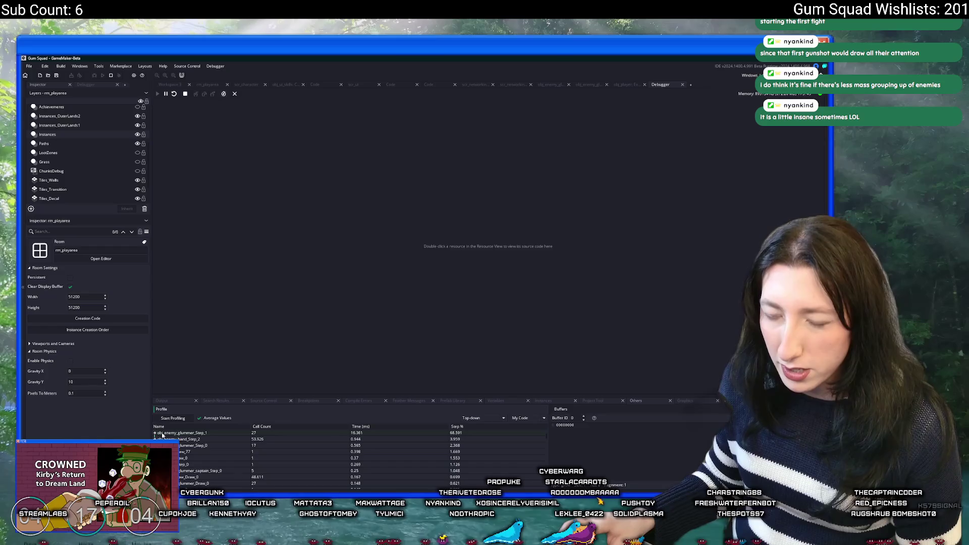
left_click_drag(308, 396, 308, 309)
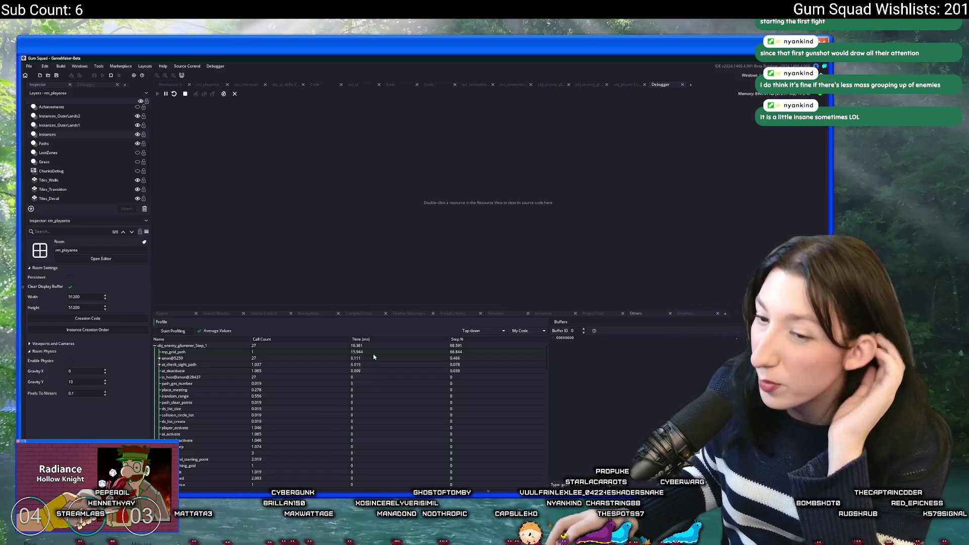
left_click(159, 358)
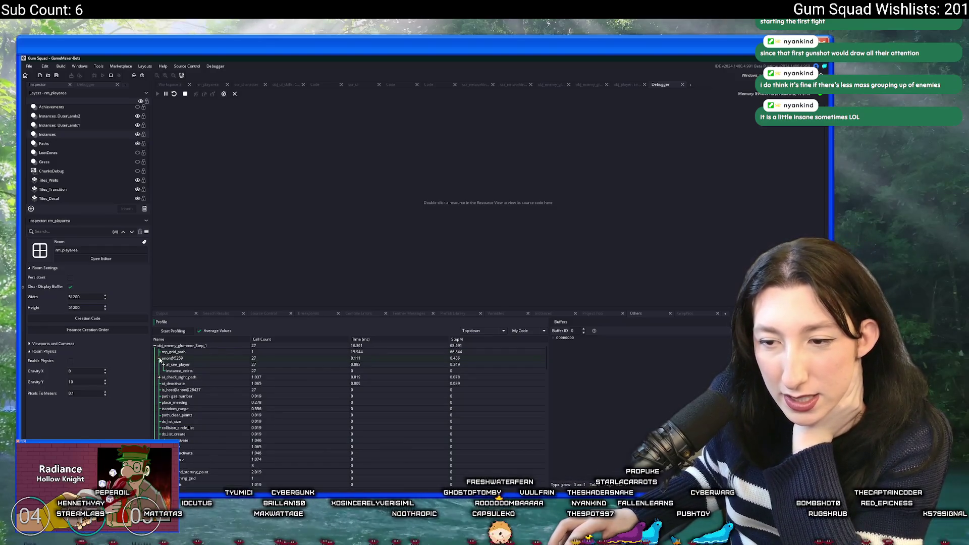
left_click(159, 358)
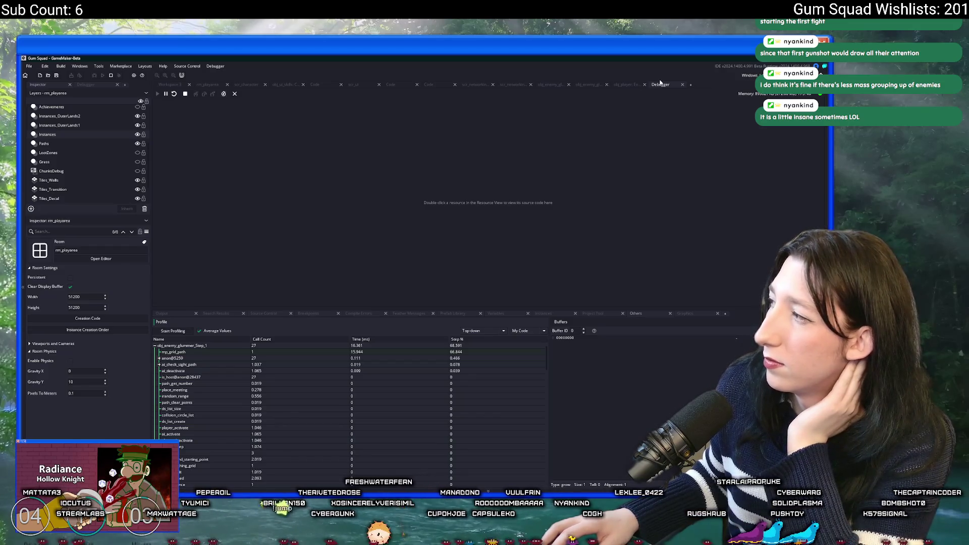
- Glance at the rm_playarea room editor, return to the debugger, and stop the debug session
left_click(215, 85)
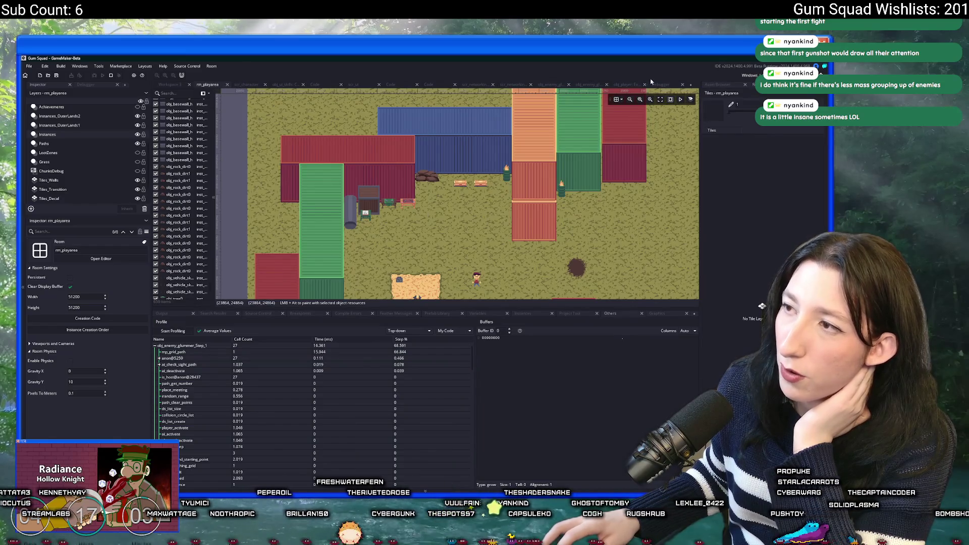
left_click(656, 84)
left_click(111, 75)
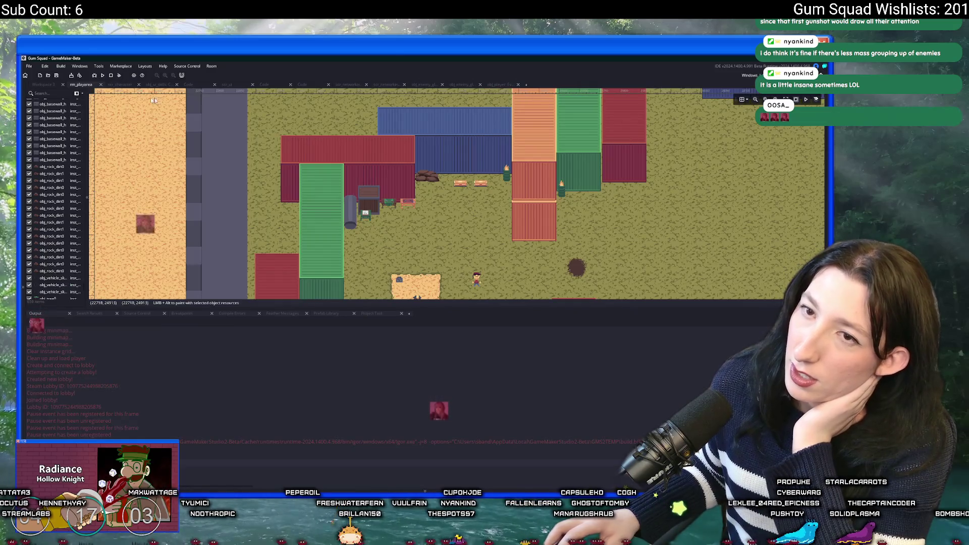
- Switch between the obj_gmlive and obj_player code tabs in the workspace
left_click(462, 85)
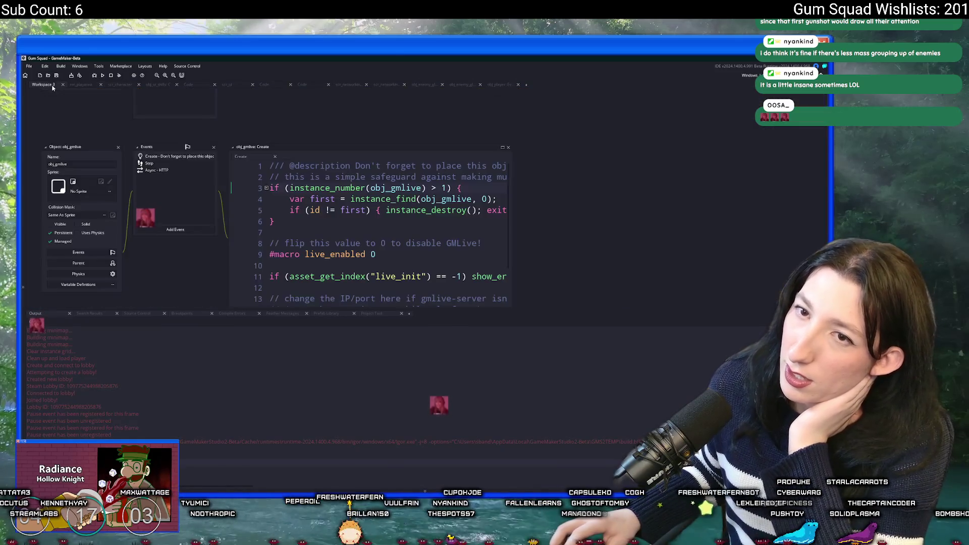
left_click(497, 85)
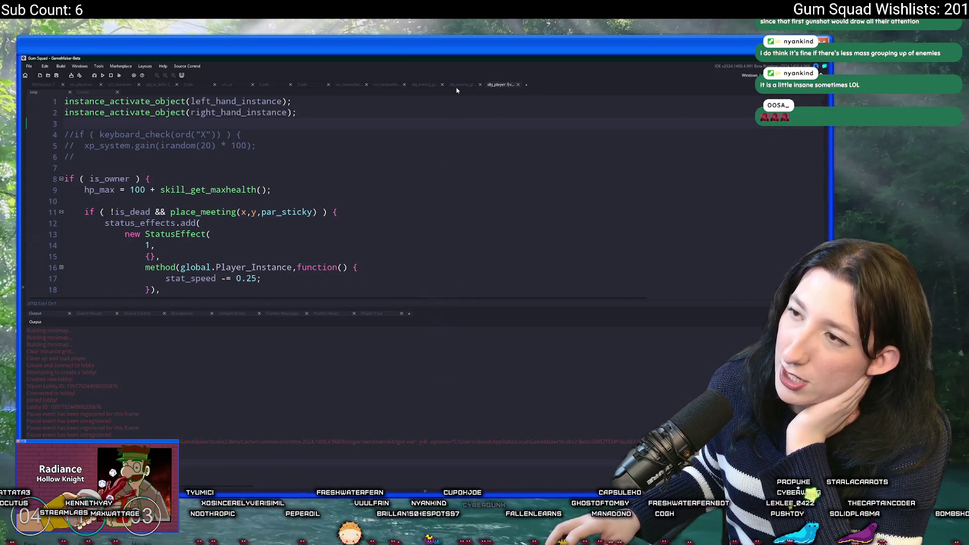
left_click(81, 85)
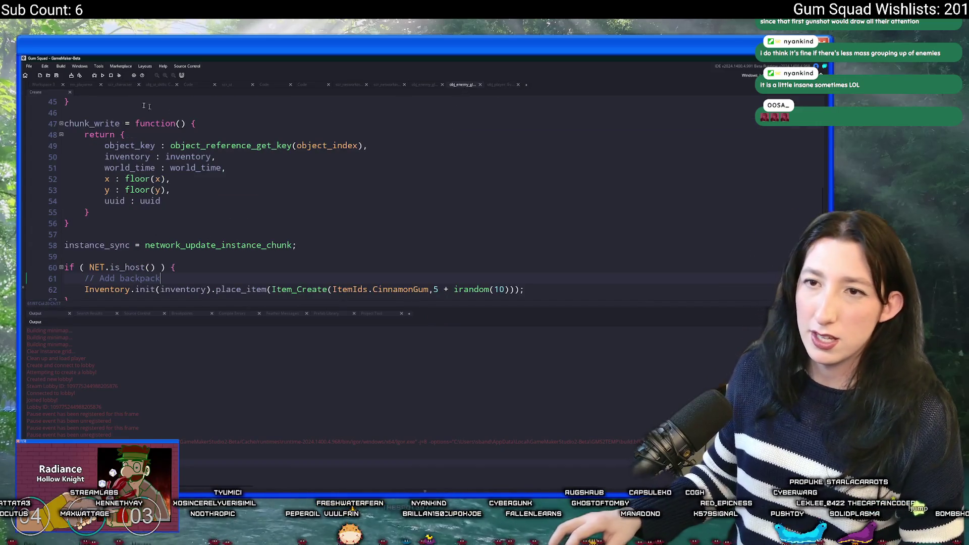
left_click(44, 84)
- Open scr_ai via Ctrl+T, set AiAstarPathDistanceThreshold to 384, and run the game with F5
key("ctrl+t")
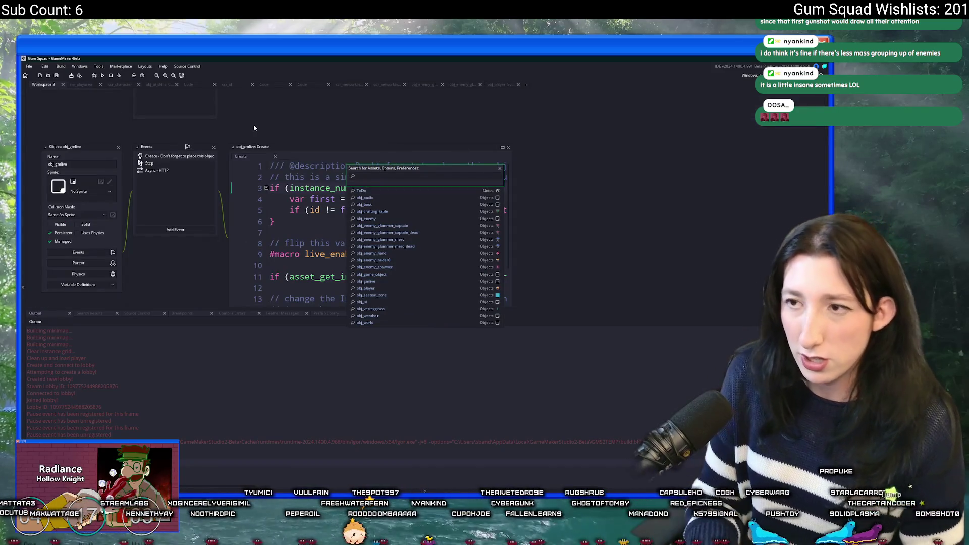
type("scr_a")
key("Return")
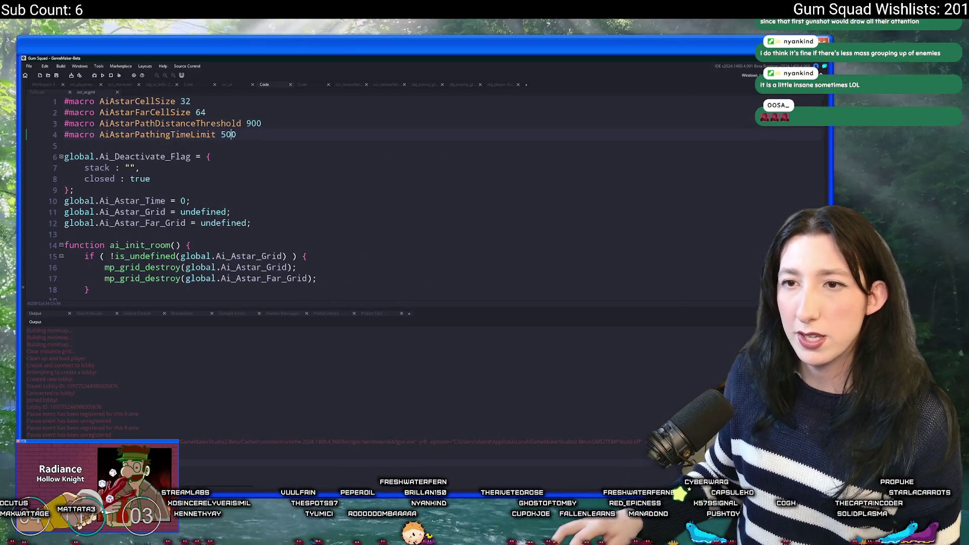
double_click(249, 123)
type("900")
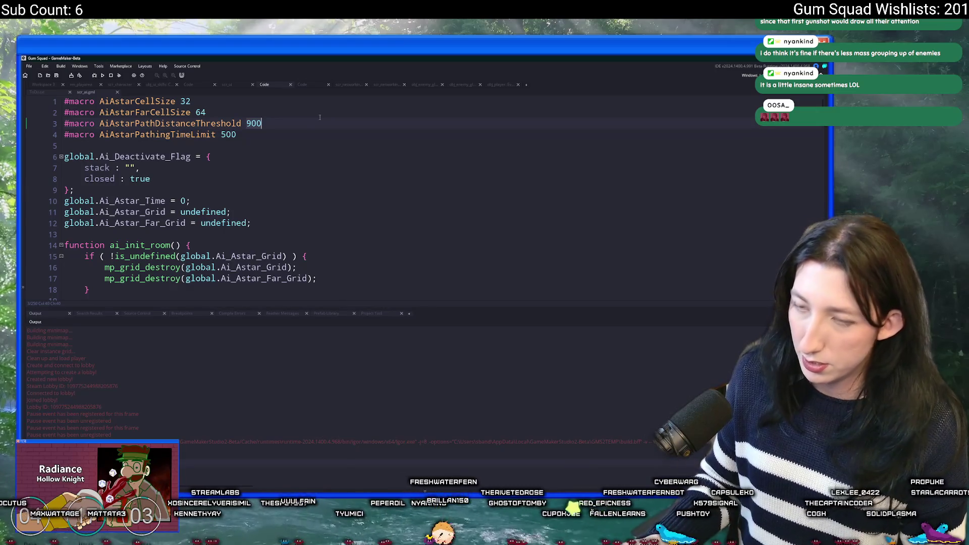
type("384")
key("F5")
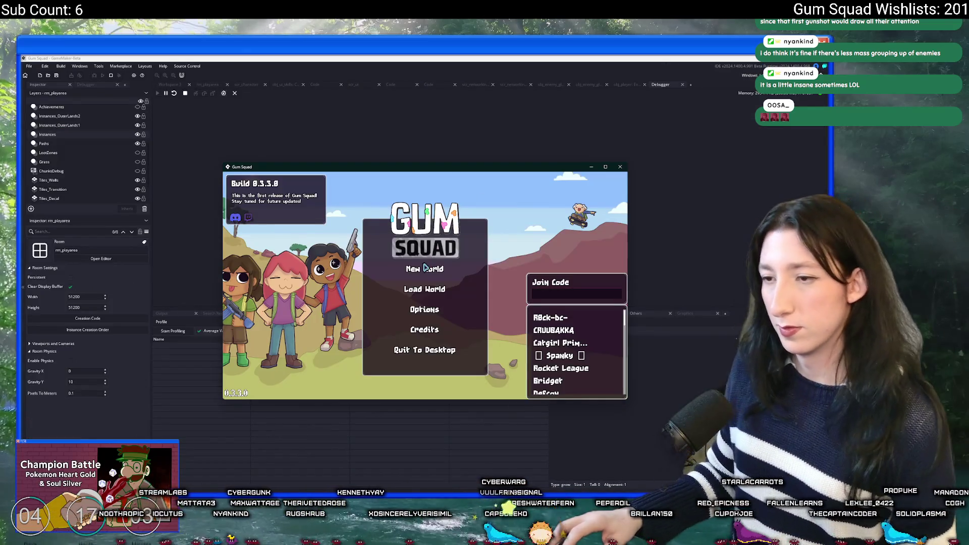
- Create a new world lobby and maximize the game window
left_click(424, 269)
left_click(426, 333)
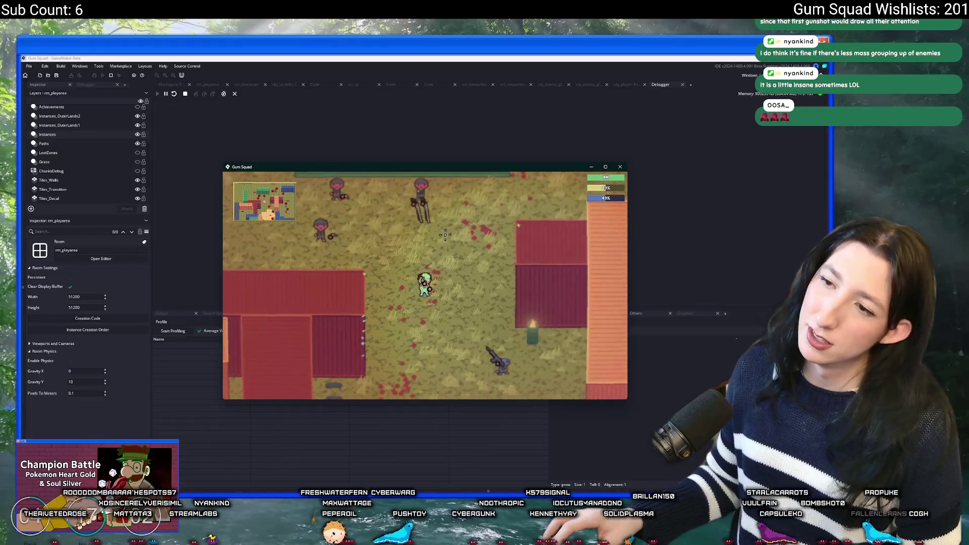
double_click(456, 168)
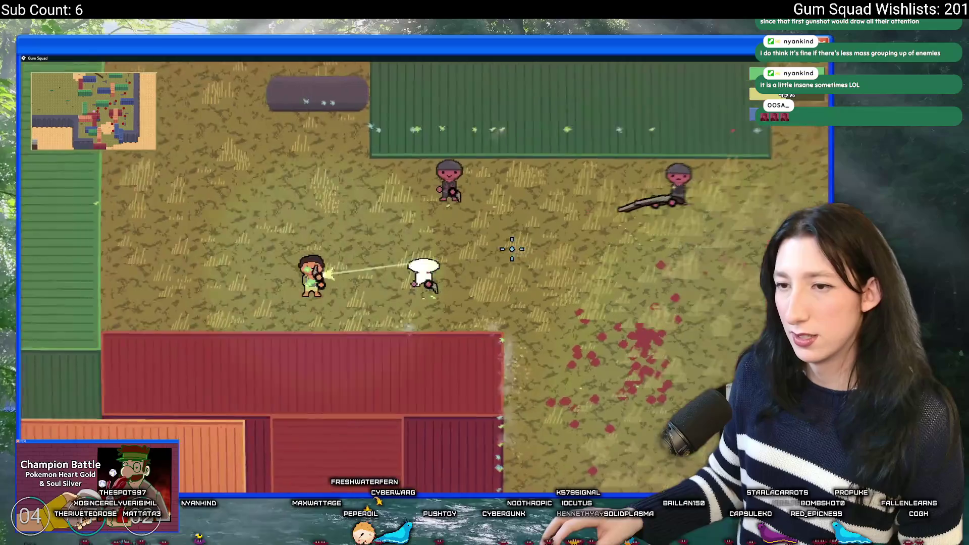
- Walk the character around the map with WASD, then quit the game back to the code workspace
key("w")
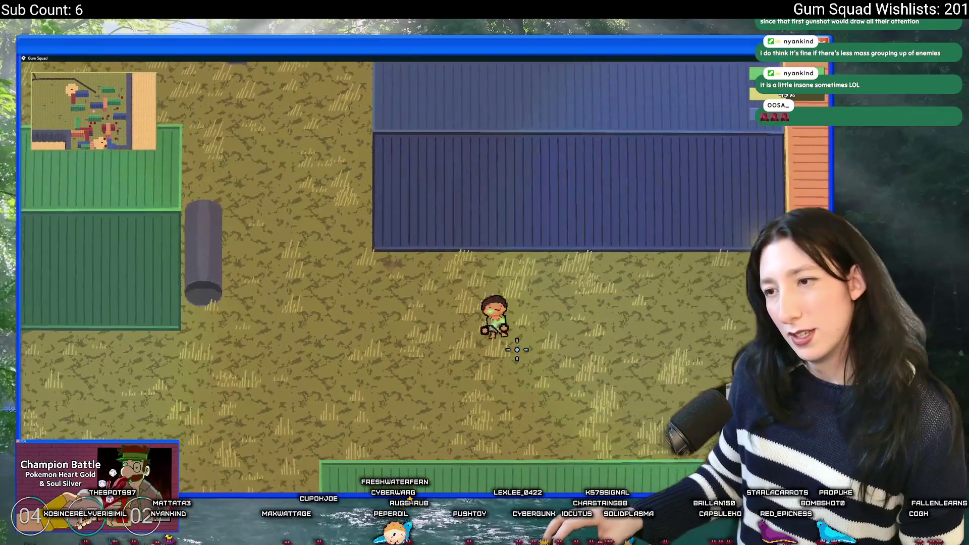
key("s")
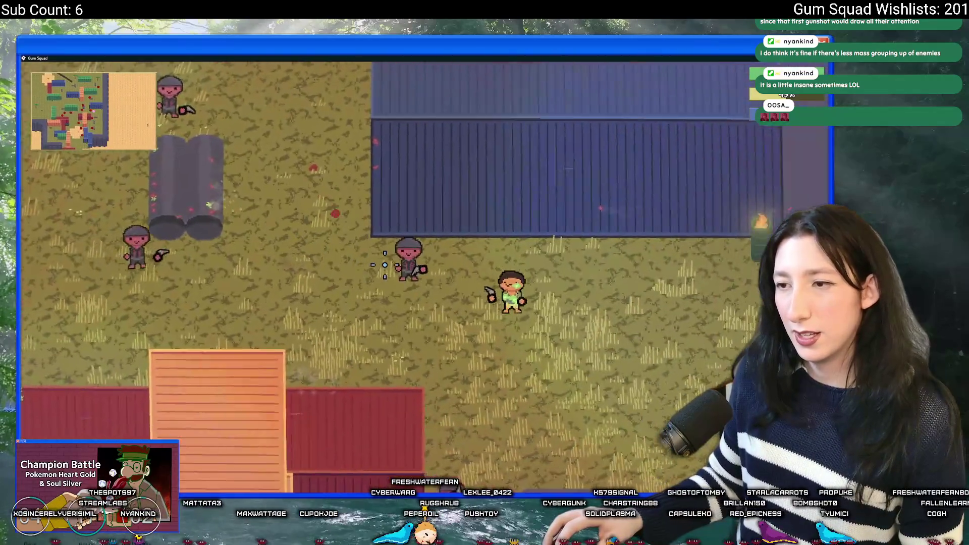
key("s")
key("d")
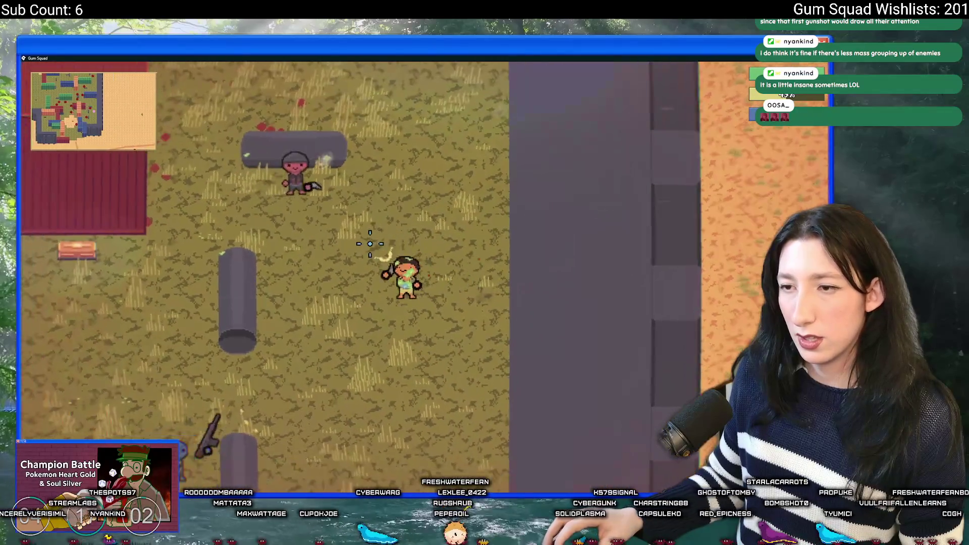
key("a")
key("w")
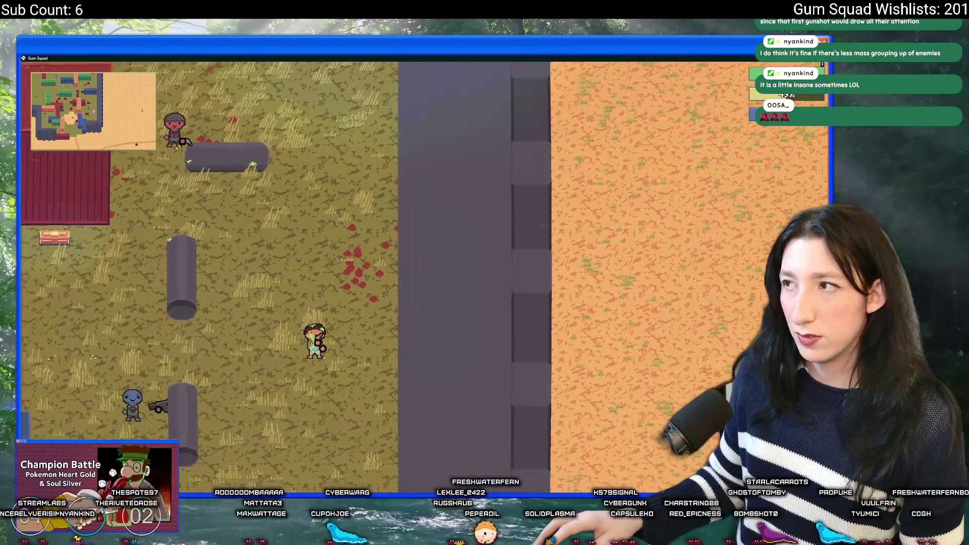
key("alt+F4")
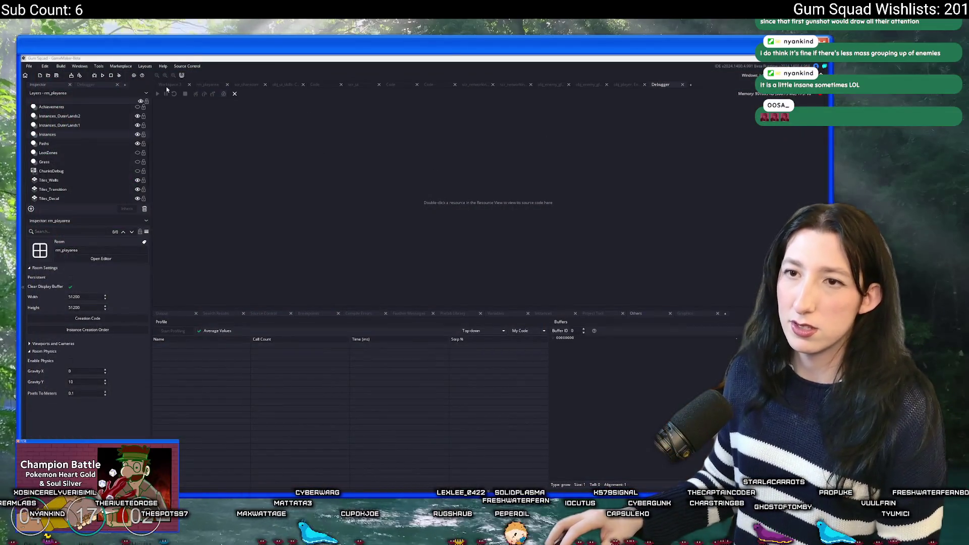
left_click(167, 85)
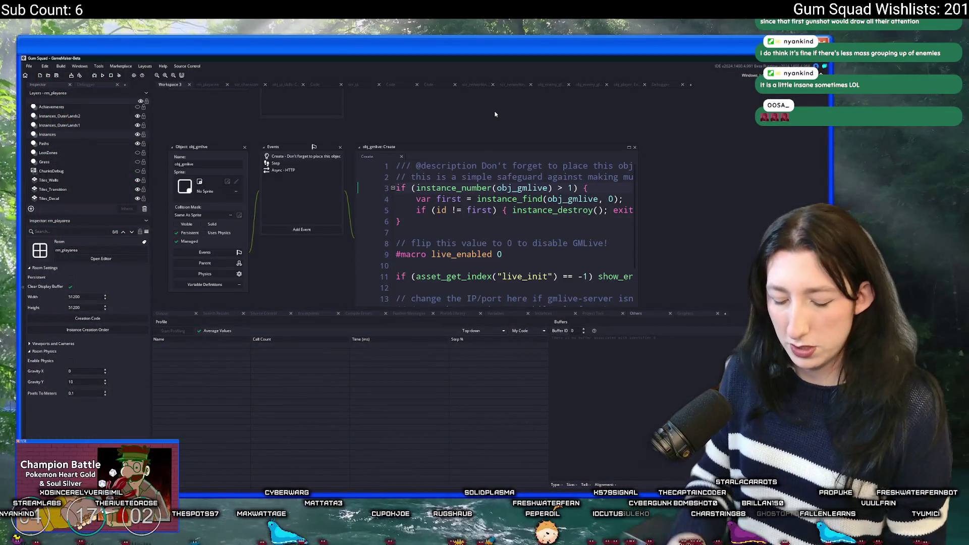
- Open scr_ai via Ctrl+T, change AiAstarFarCellSize to 48, and rebuild and run with F5
key("ctrl+t")
type("sc")
key("Return")
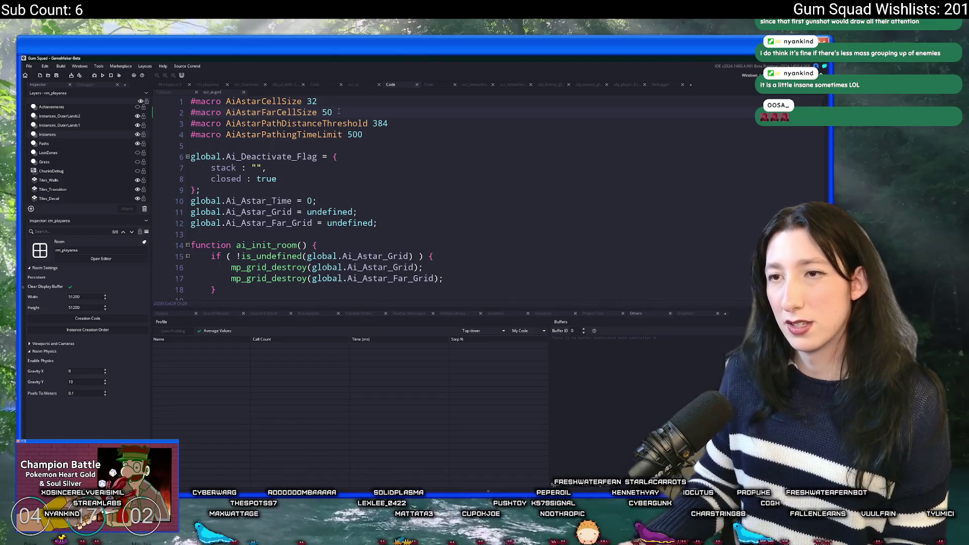
key("BackSpace")
key("BackSpace")
type("48")
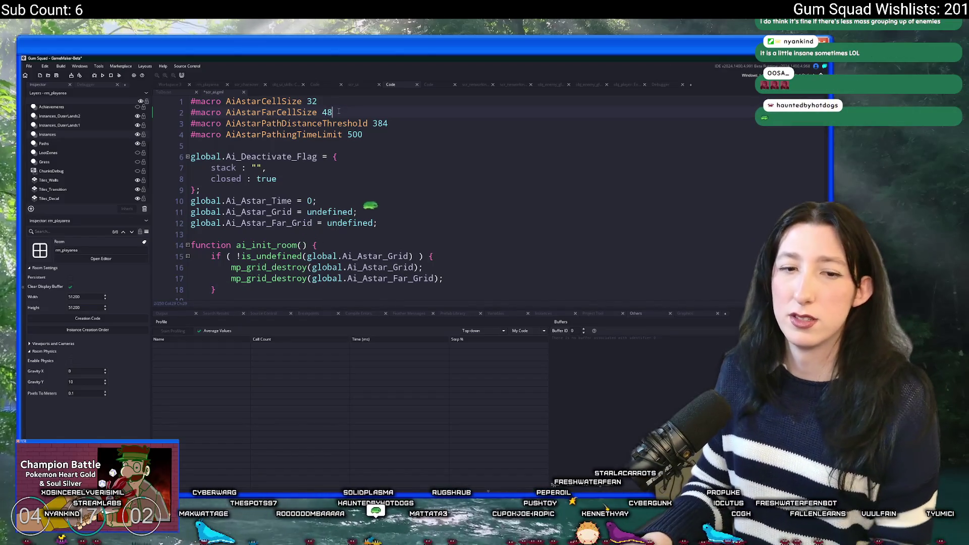
key("F5")
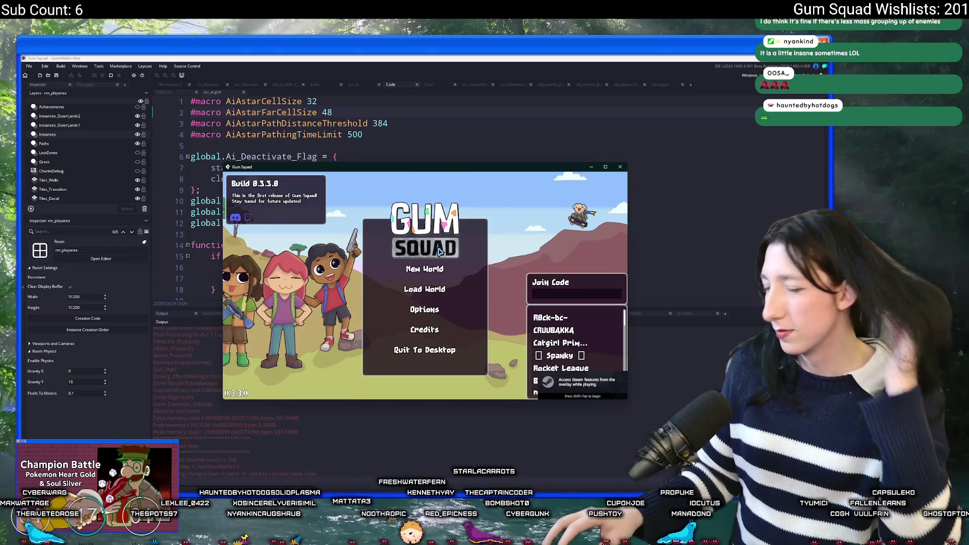
- Start a new world, check the Difficulty settings, create the lobby, and peek at the inventory
left_click(430, 270)
left_click(426, 352)
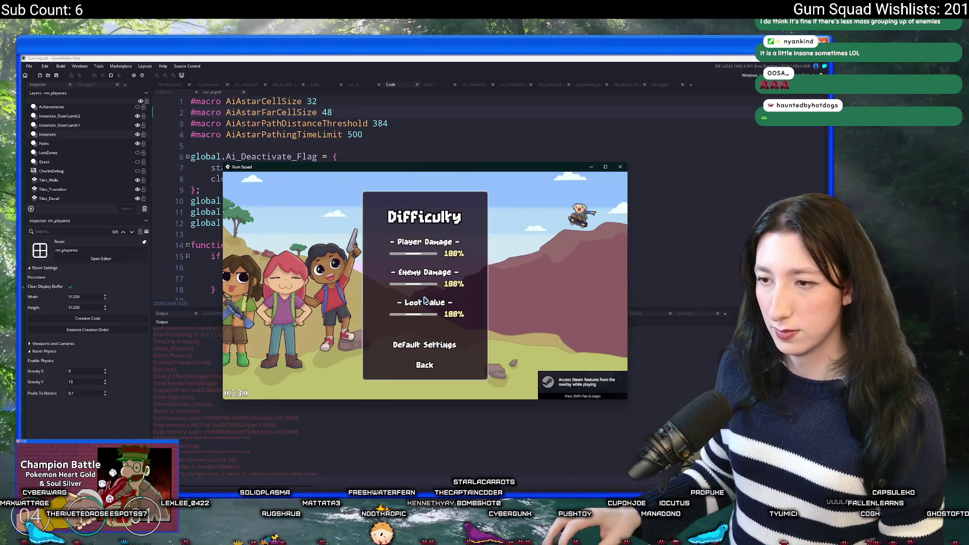
left_click(423, 363)
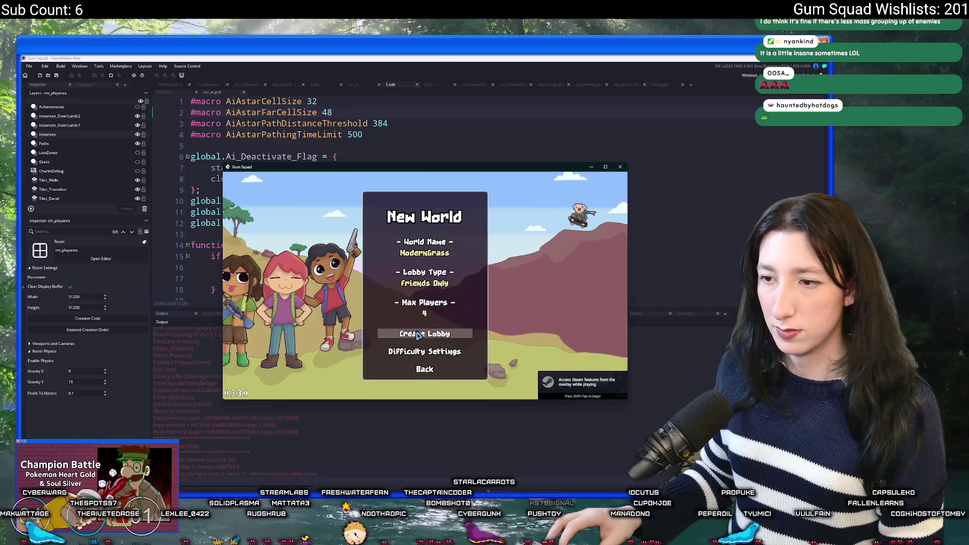
left_click(428, 332)
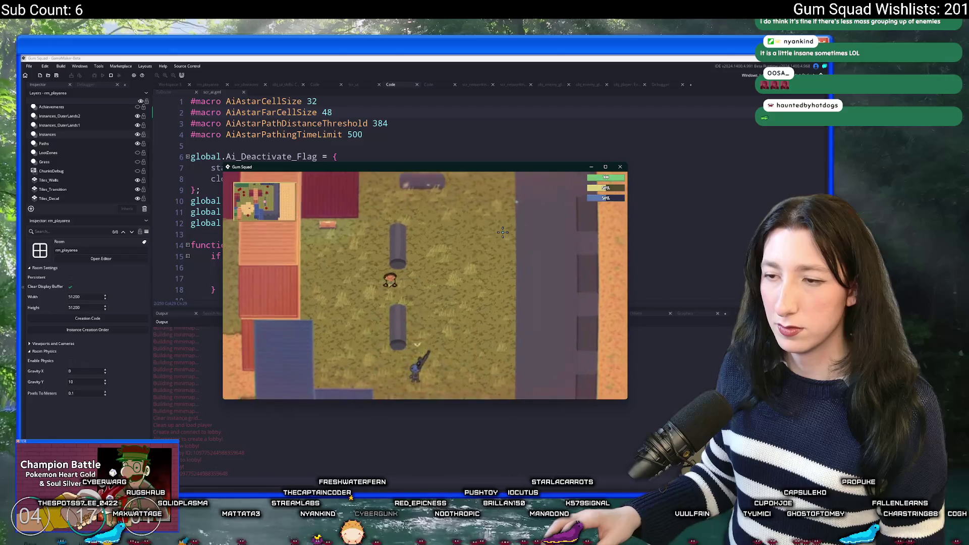
key("Tab")
key("Tab")
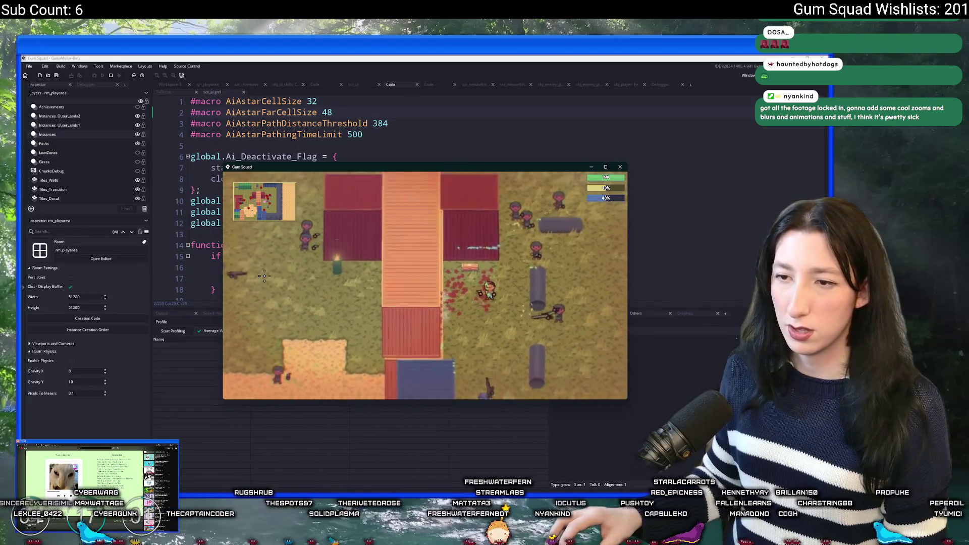
- Walk the player around the red buildings with WASD, switching between game and editor
key("a")
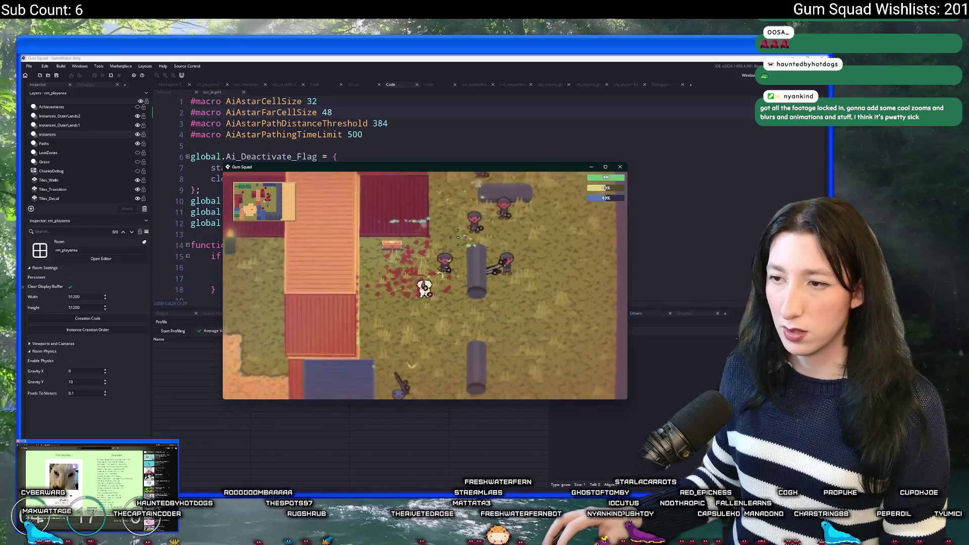
key("alt+Tab")
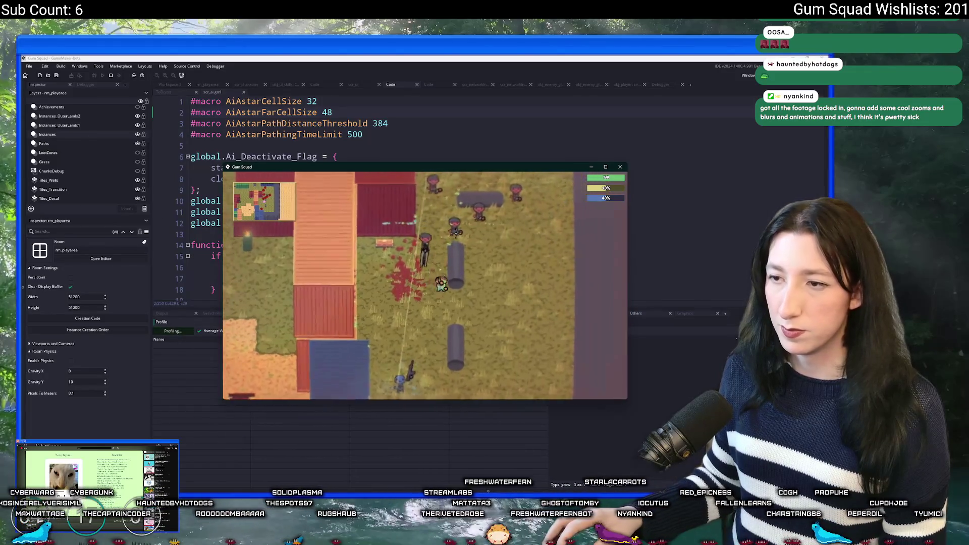
key("s")
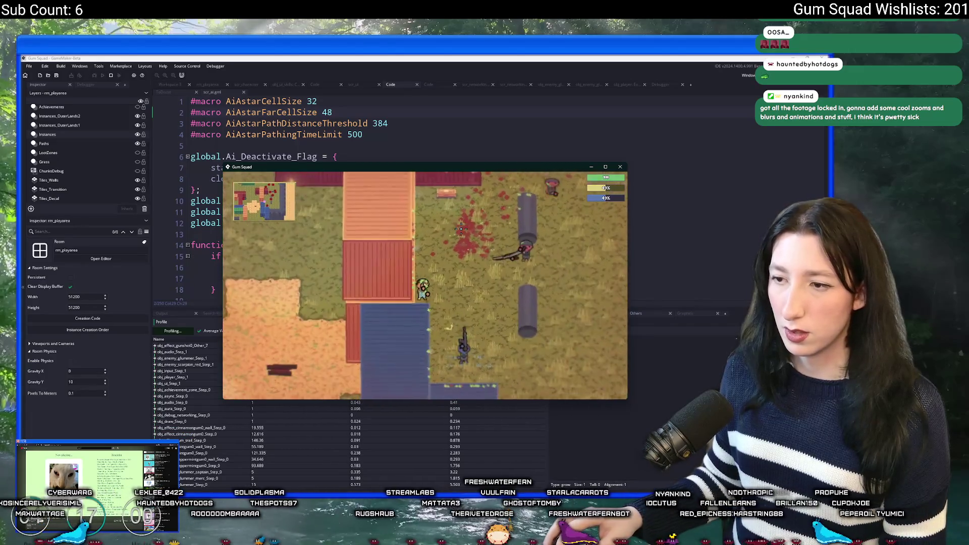
key("s")
key("d")
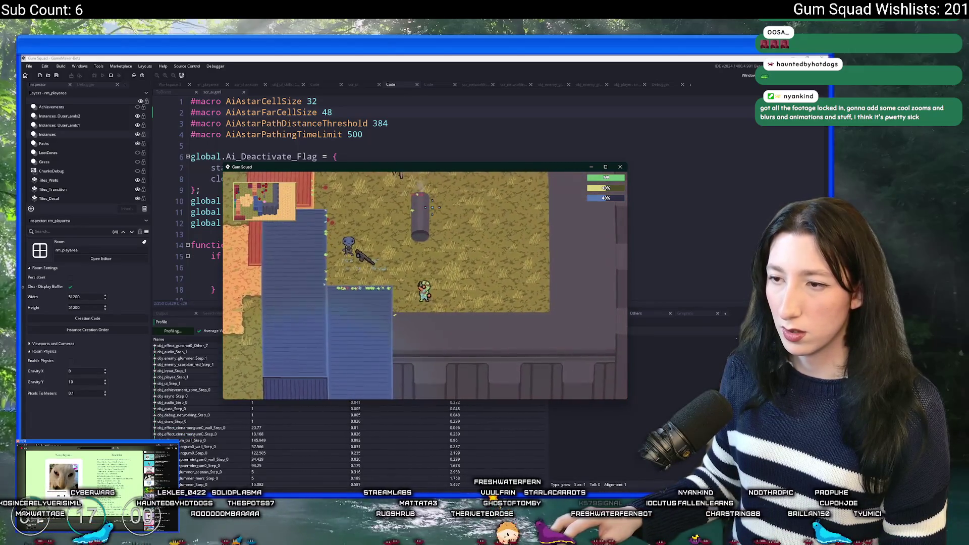
key("Escape")
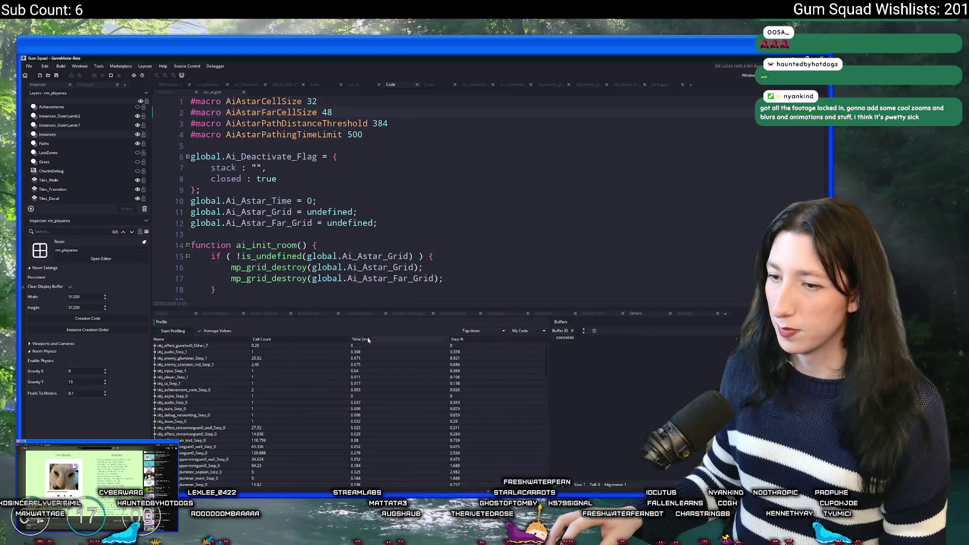
key("alt+Tab")
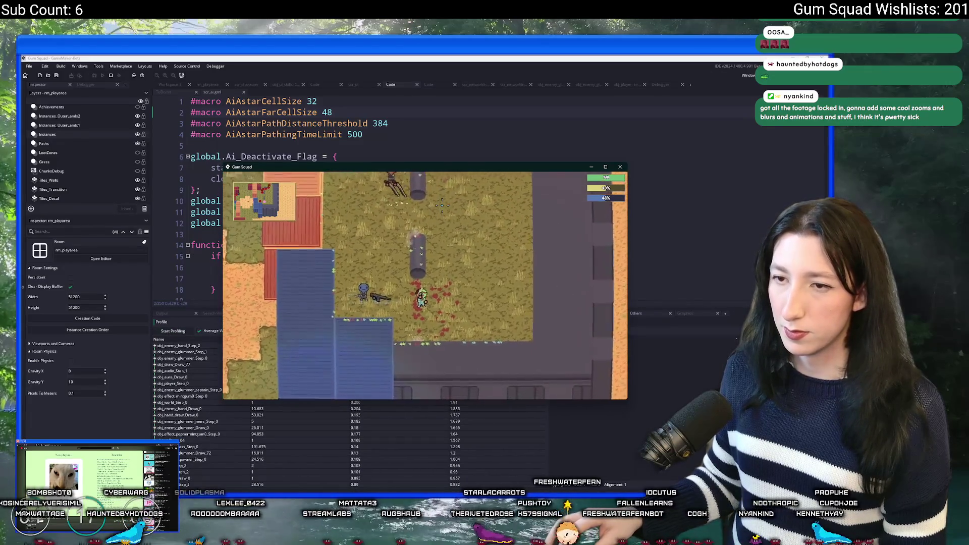
key("s")
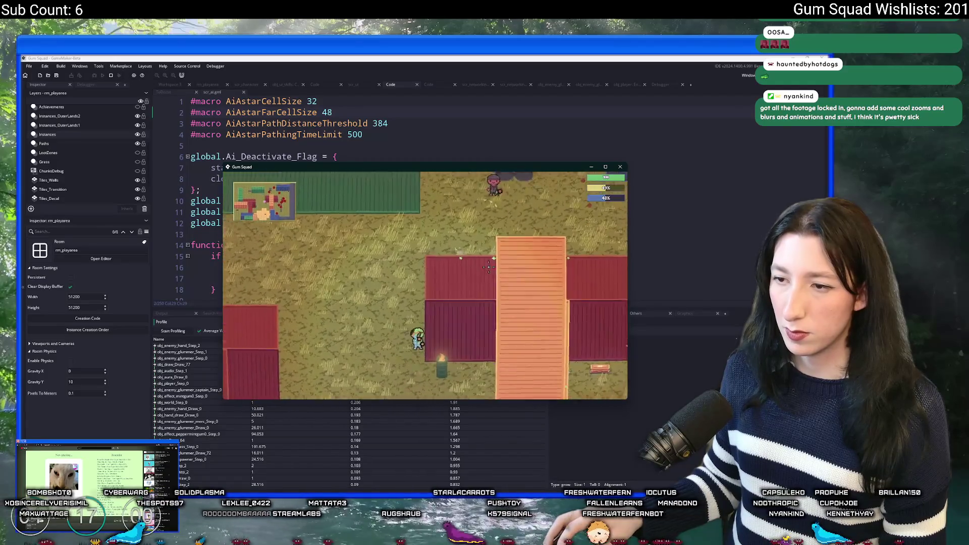
key("d")
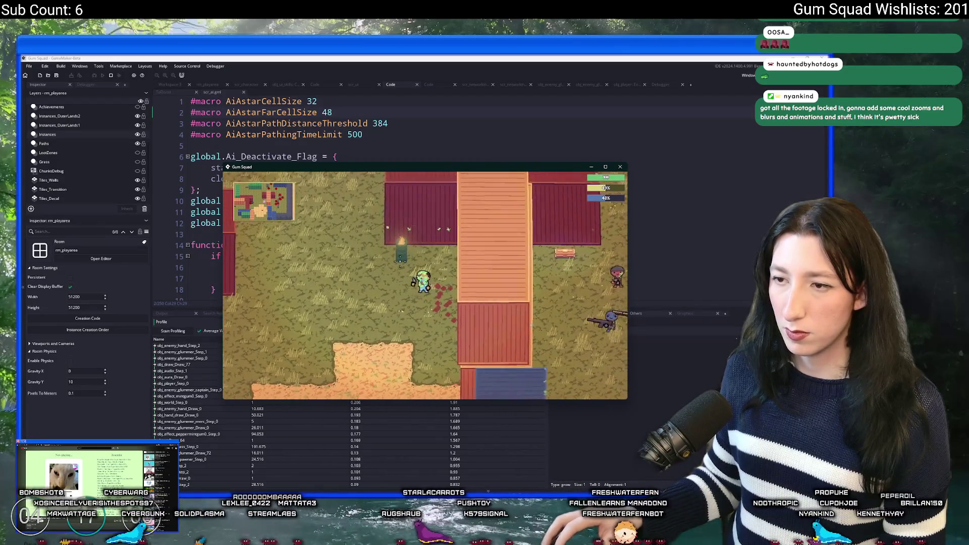
key("d")
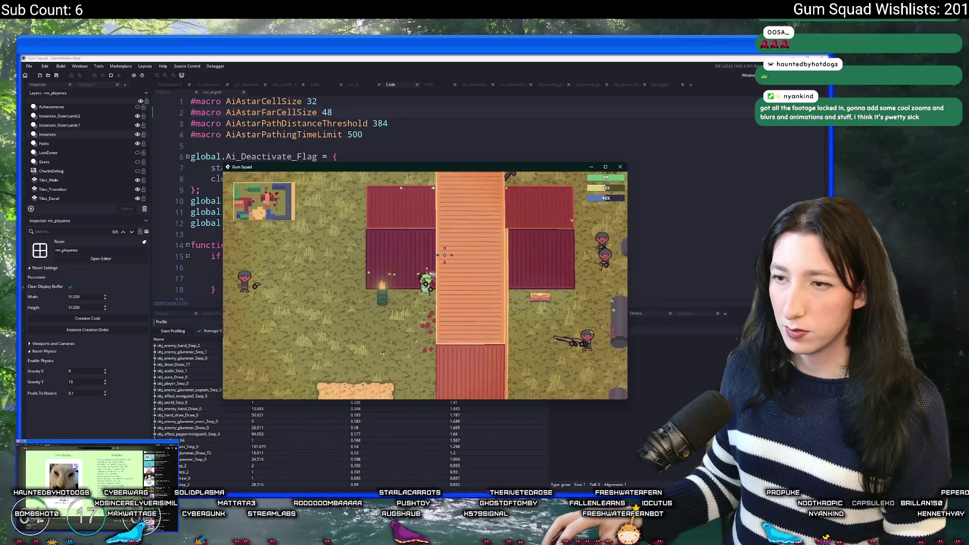
key("s")
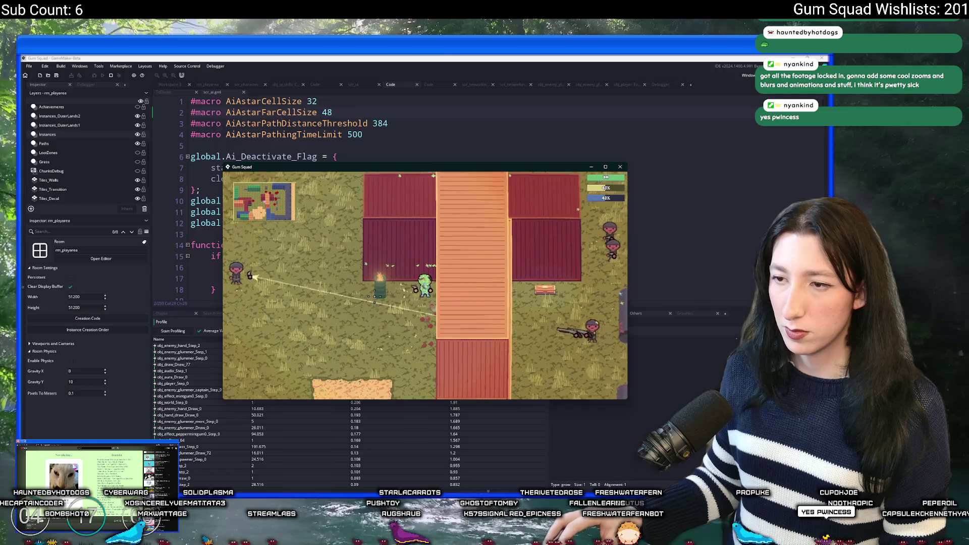
- Run a short profiling capture of the game from GameMaker's Profile panel
left_click(174, 331)
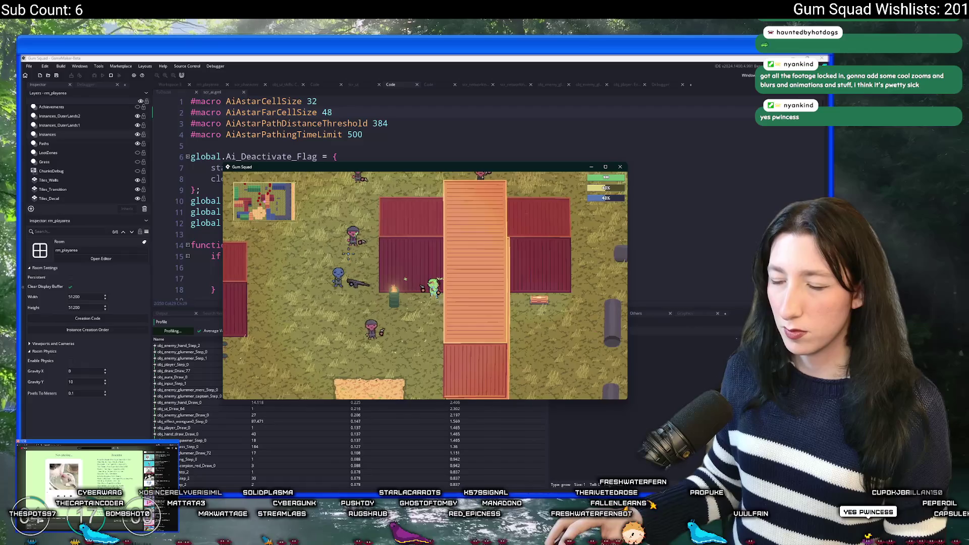
left_click(182, 334)
left_click(181, 332)
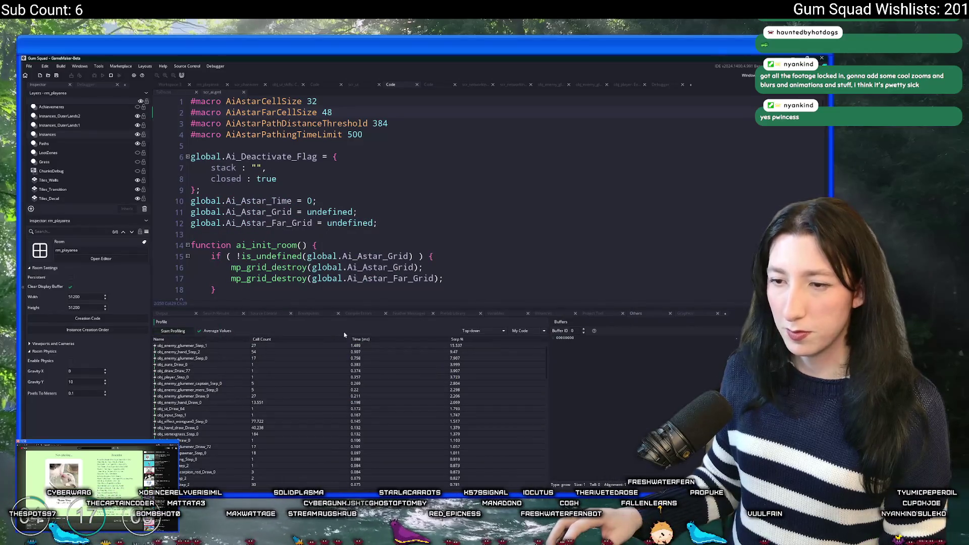
- Expand the obj_enemy_glummer_Step_1 profiler row to show its child calls
double_click(276, 346)
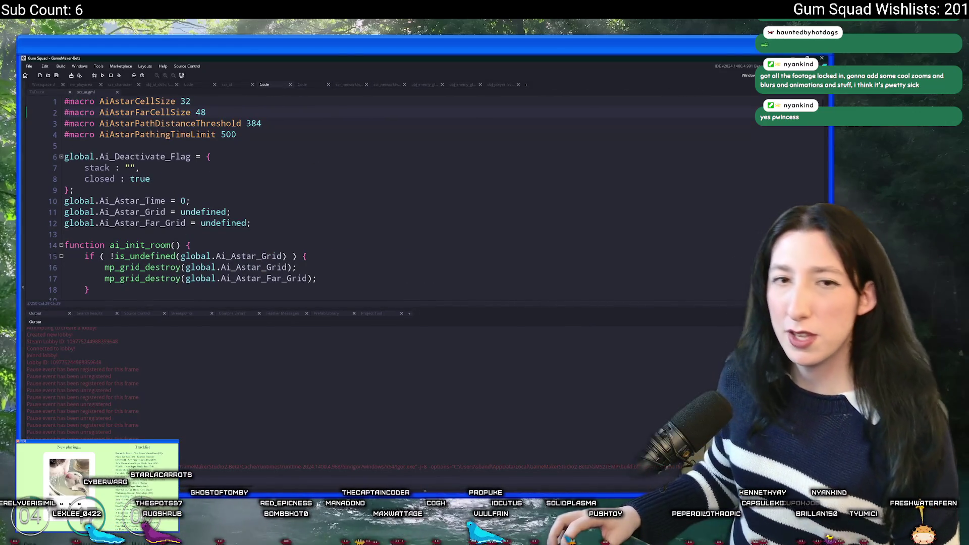
- Open obj_enemy_glummer via Ctrl+T and show its Begin Step code in a full tab
key("ctrl+t")
type("obj")
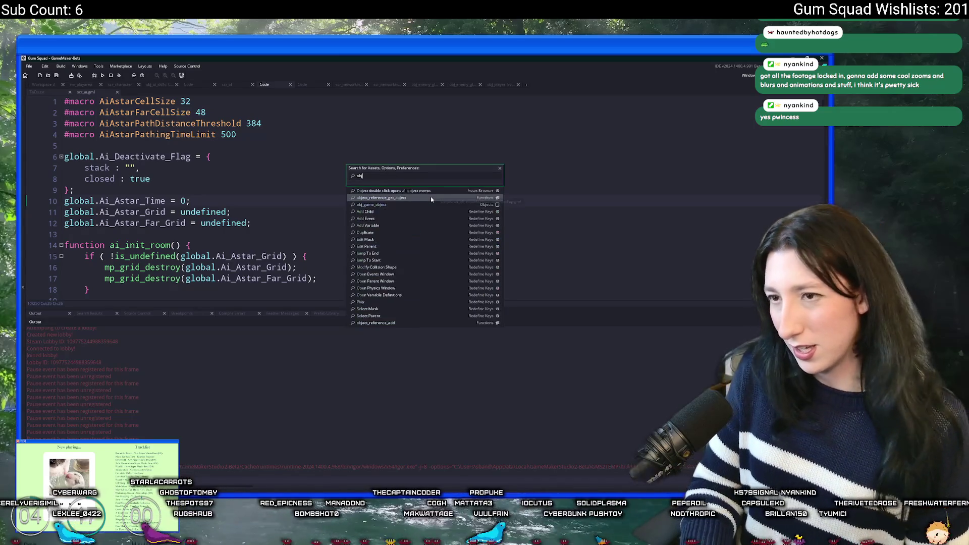
type("_enemy_gl")
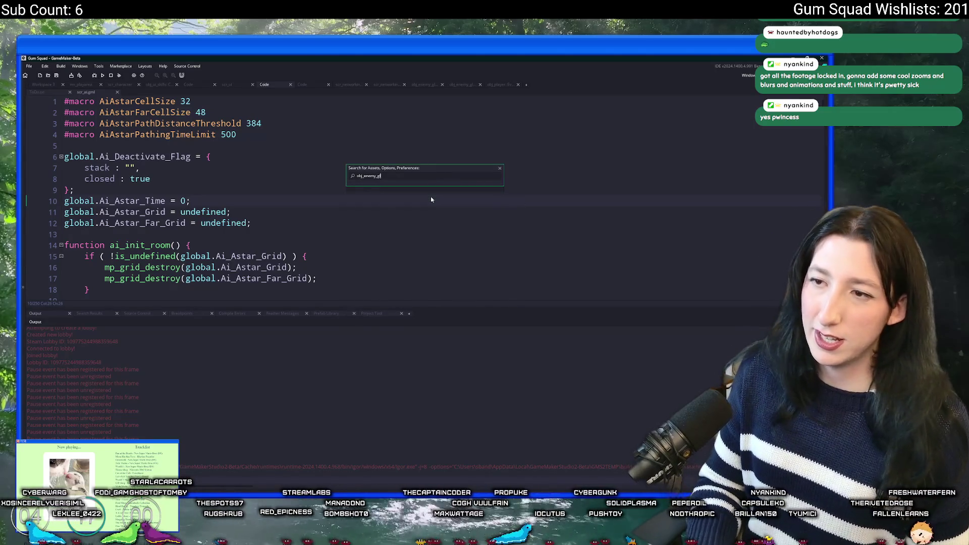
key("Return")
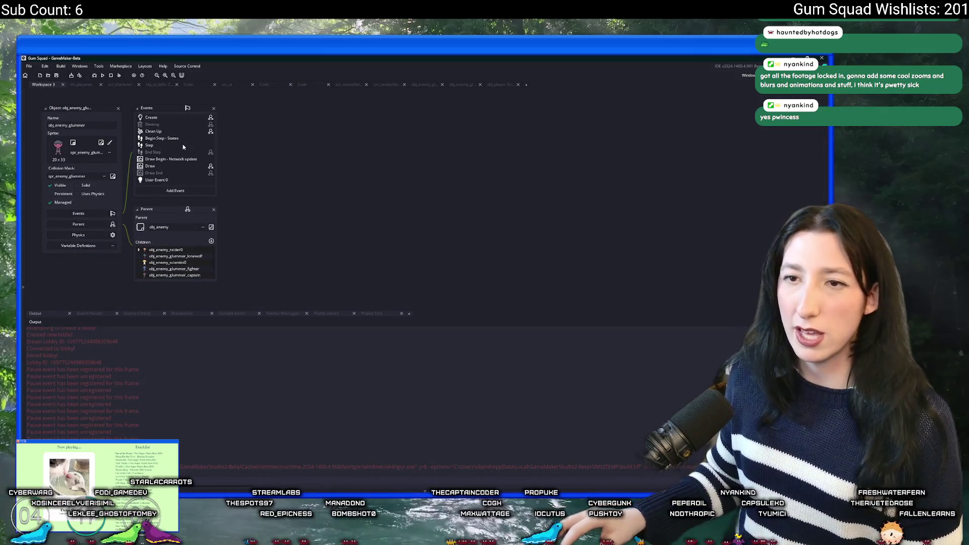
left_click(193, 138)
left_click(500, 109)
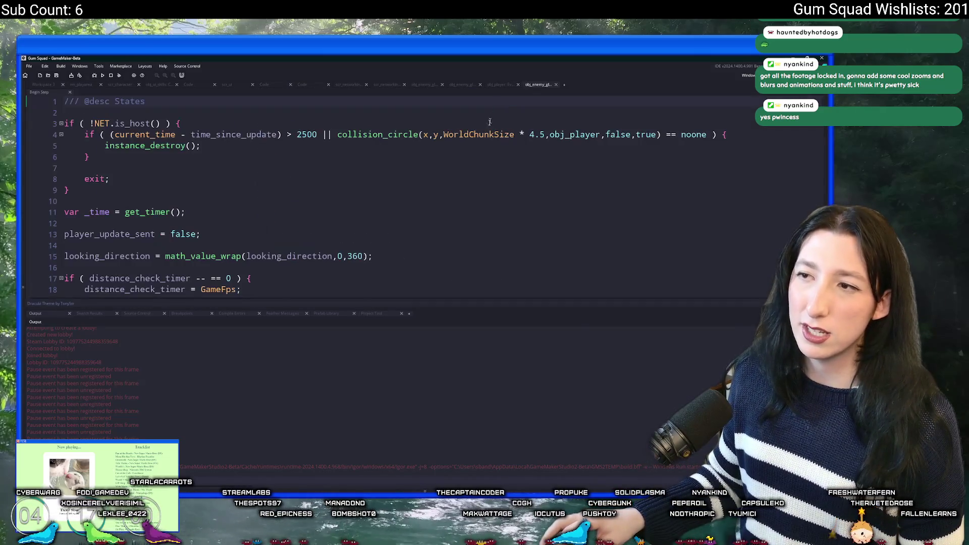
- Search the code for 'exit;' and step through the matches, then close Find
type("exit")
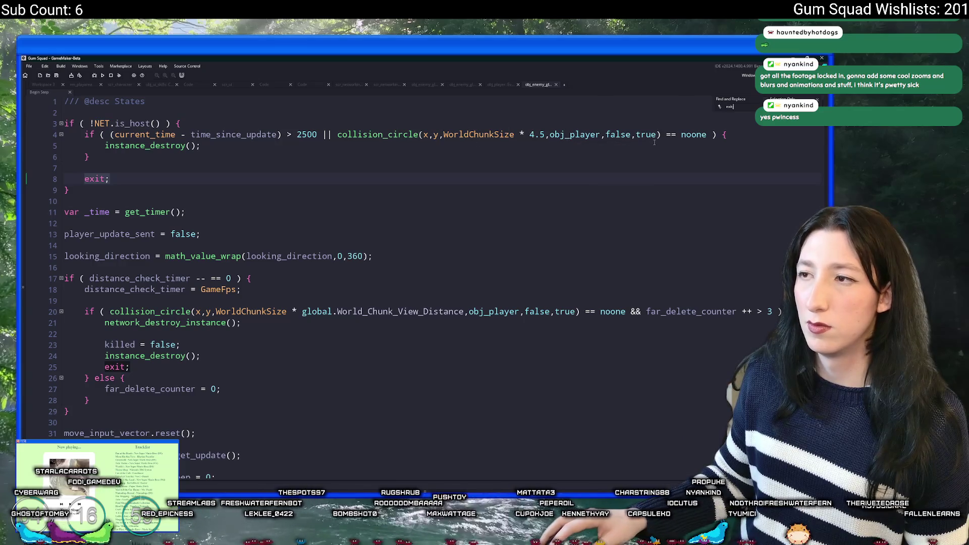
type(";")
key("Return")
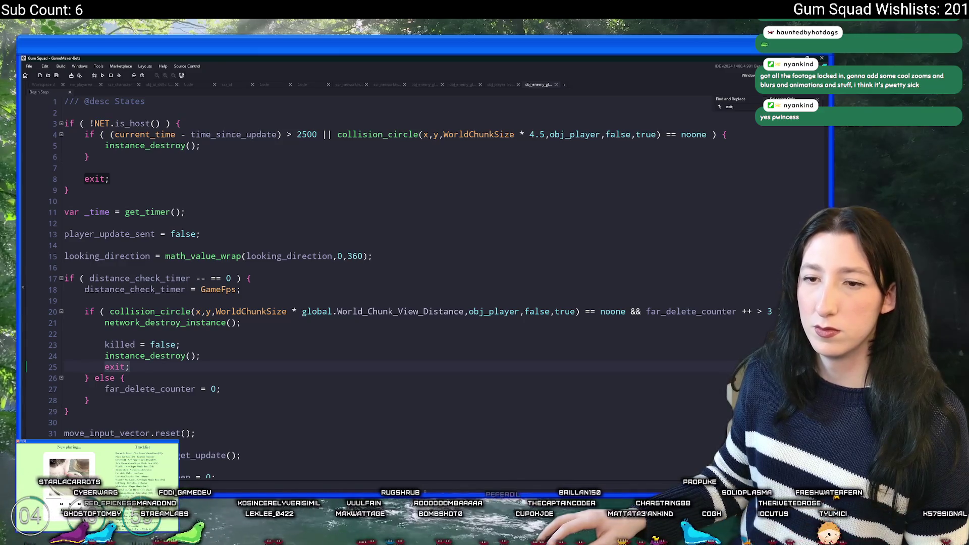
key("Return")
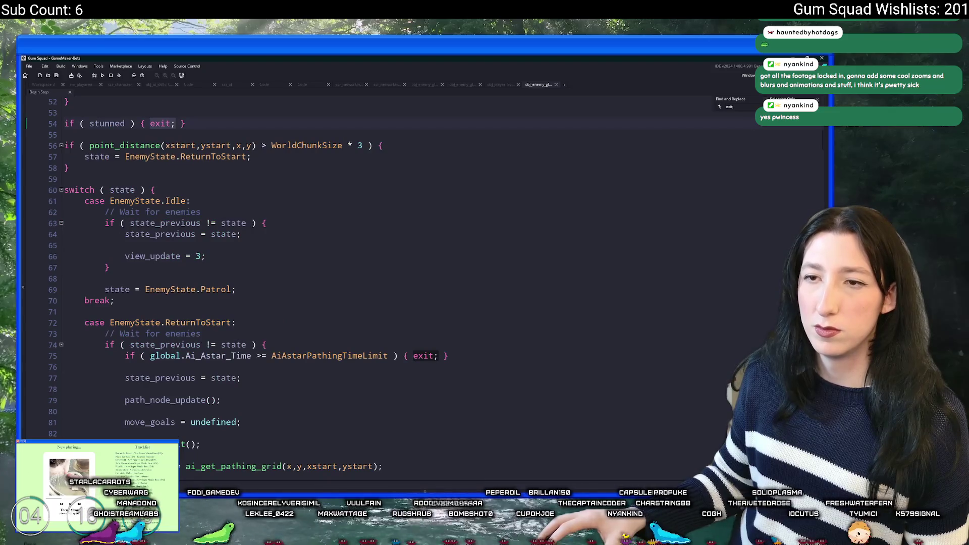
scroll(491, 338, "down", 5)
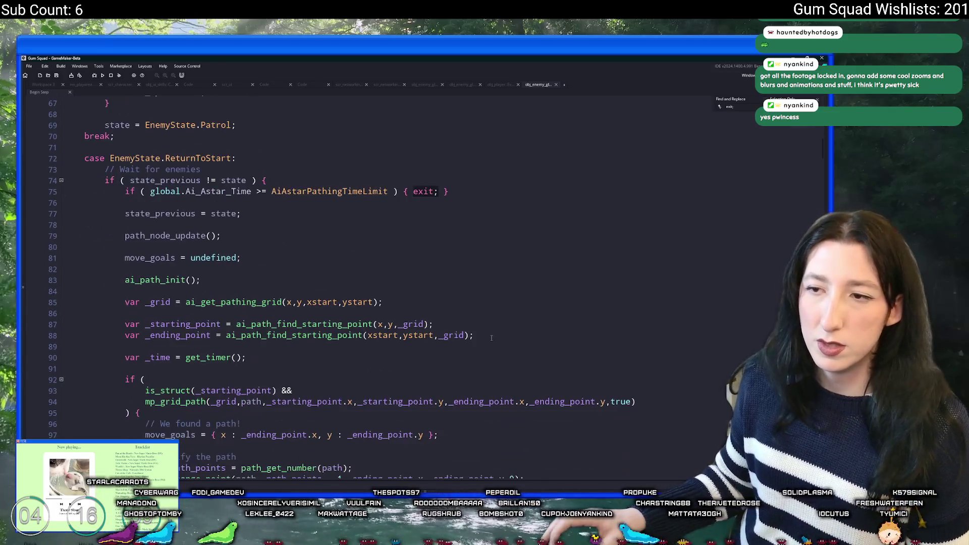
scroll(492, 341, "down", 20)
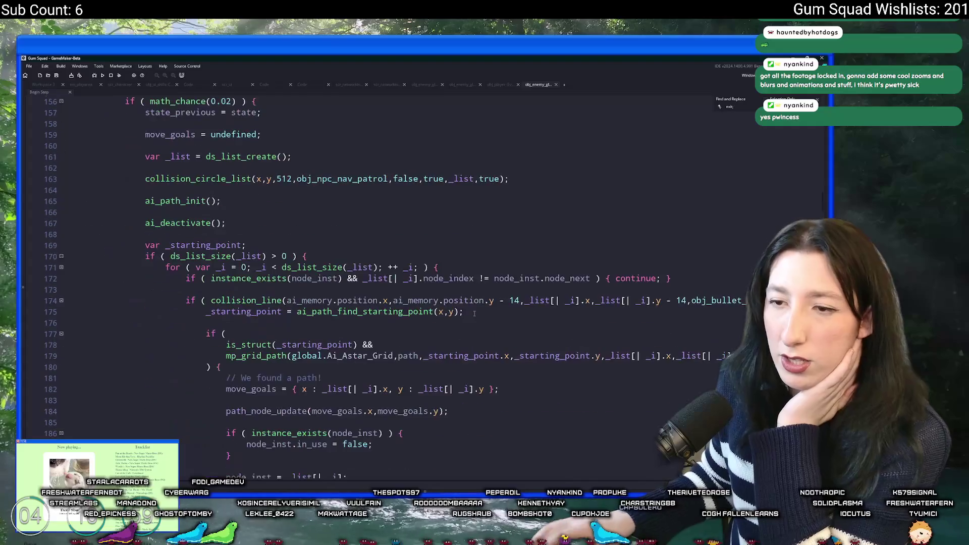
scroll(475, 313, "down", 20)
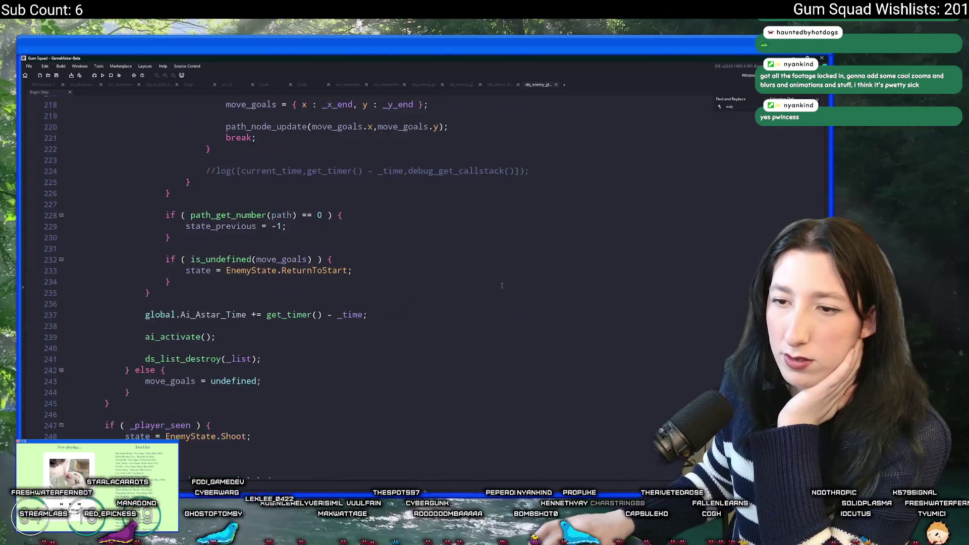
scroll(497, 283, "down", 20)
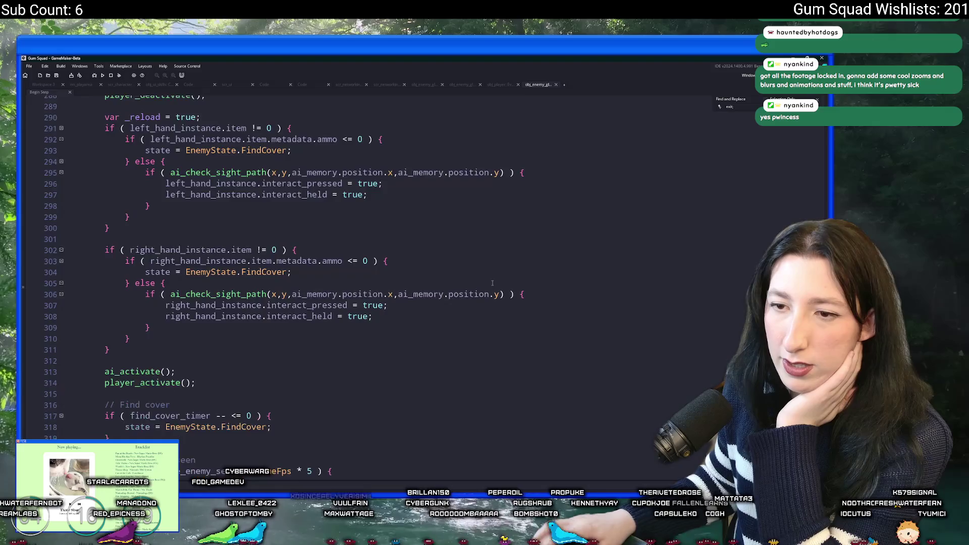
scroll(495, 303, "down", 20)
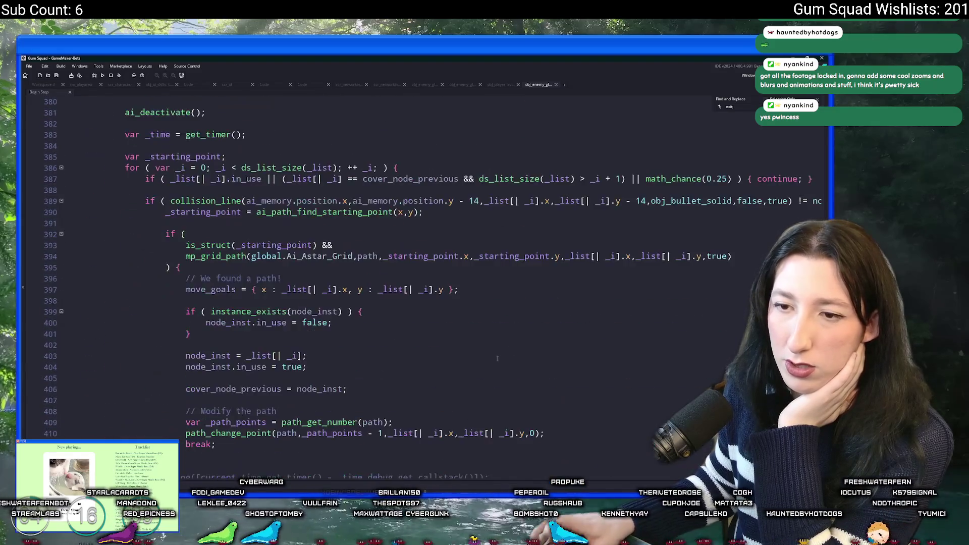
scroll(497, 341, "down", 16)
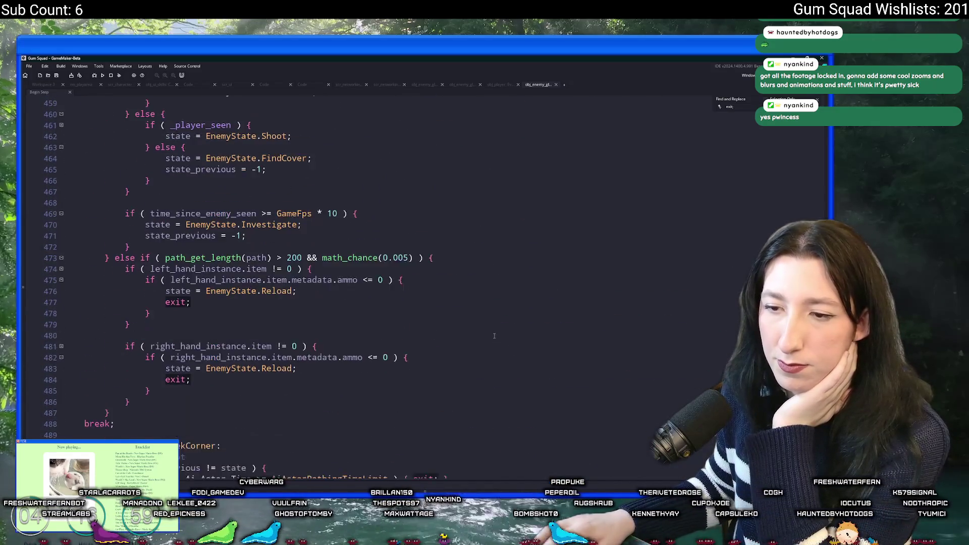
scroll(495, 334, "down", 6)
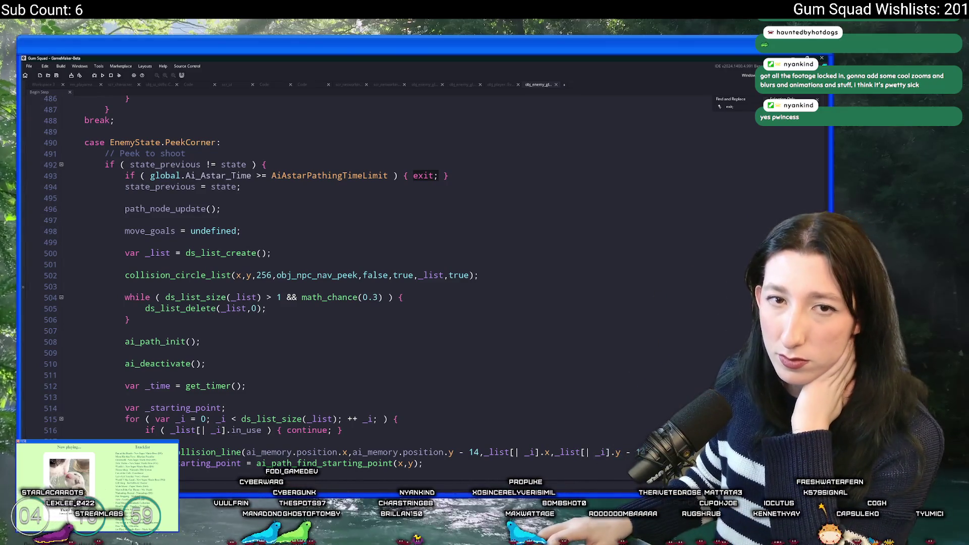
left_click(819, 103)
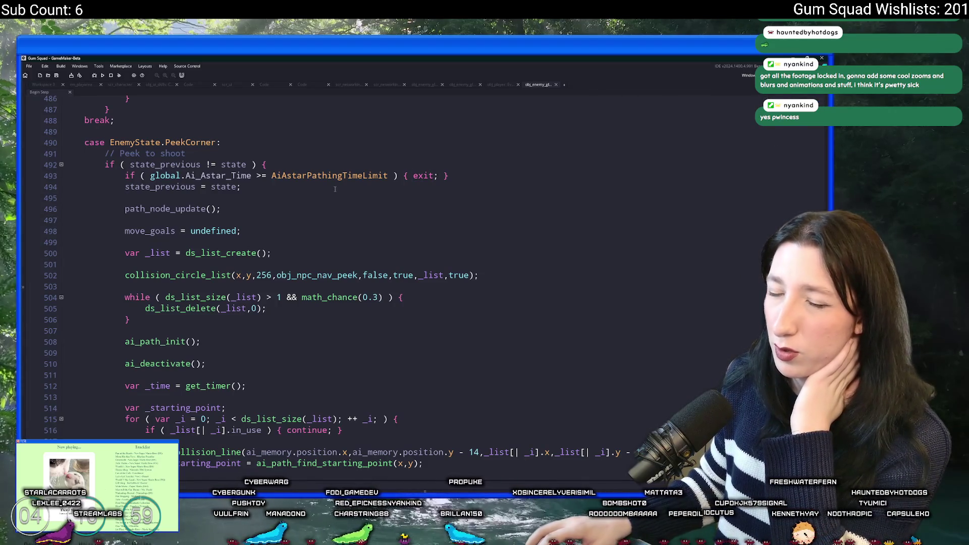
- Scroll through the Begin Step code to review the PeekCorner pathing block near line 490
scroll(265, 164, "down", 1)
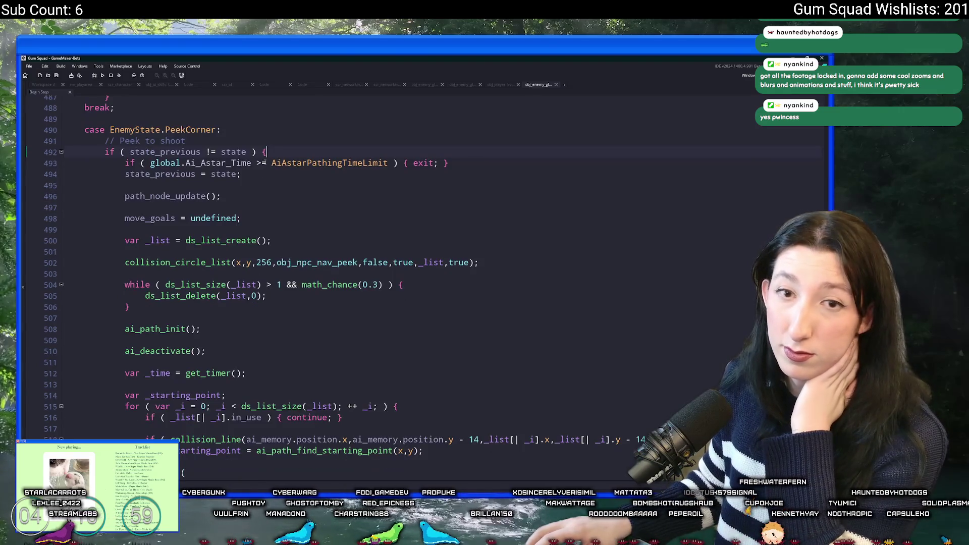
scroll(276, 259, "down", 5)
scroll(277, 259, "down", 12)
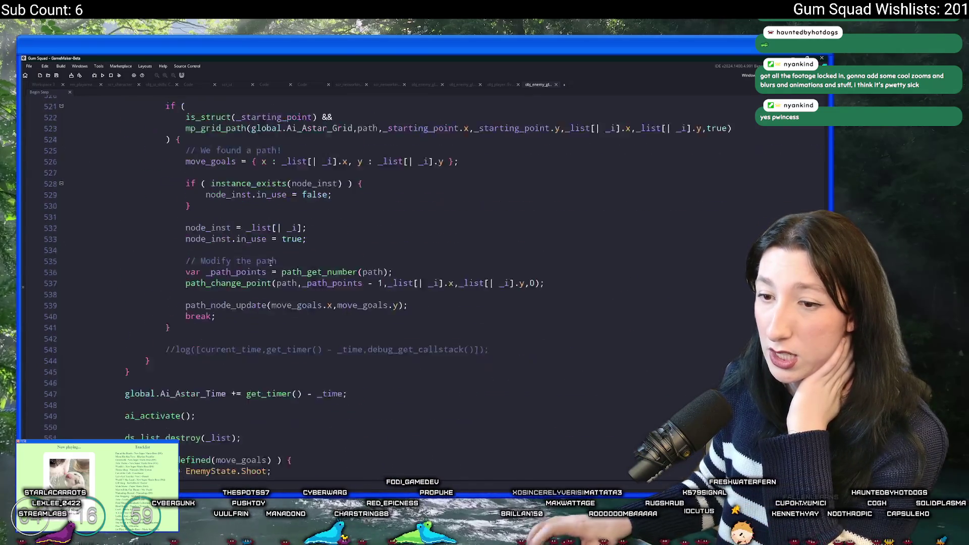
scroll(266, 264, "down", 8)
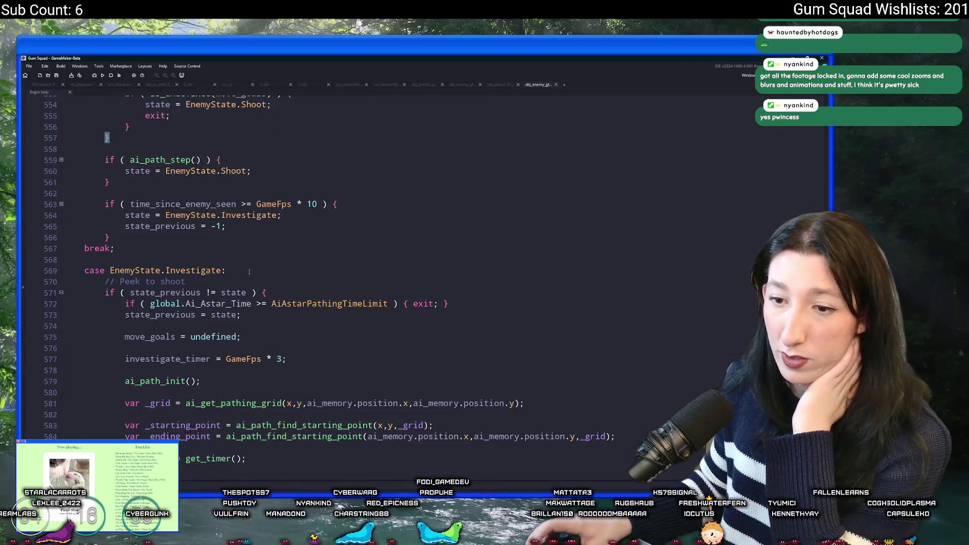
scroll(274, 215, "down", 9)
scroll(274, 216, "up", 9)
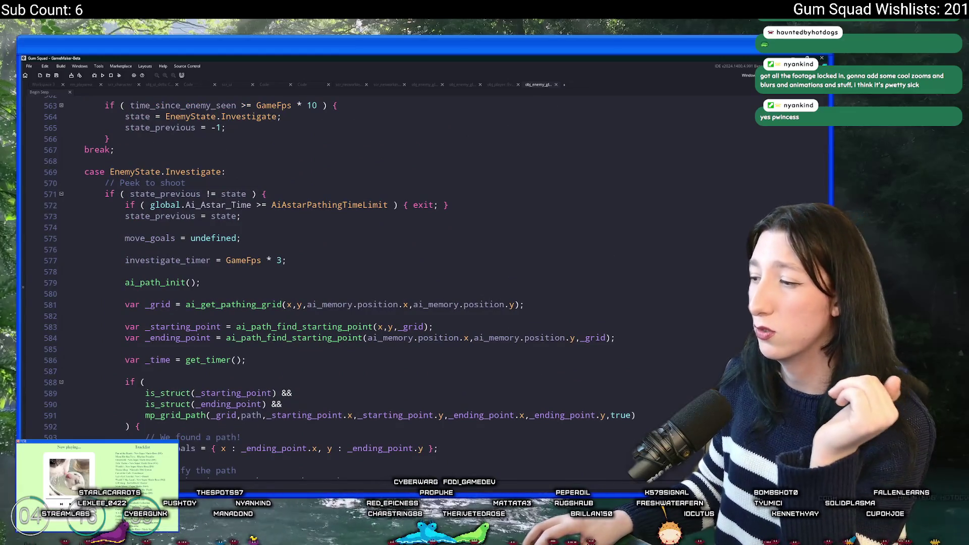
scroll(200, 258, "up", 10)
scroll(200, 257, "up", 13)
scroll(200, 257, "down", 20)
scroll(200, 258, "down", 1)
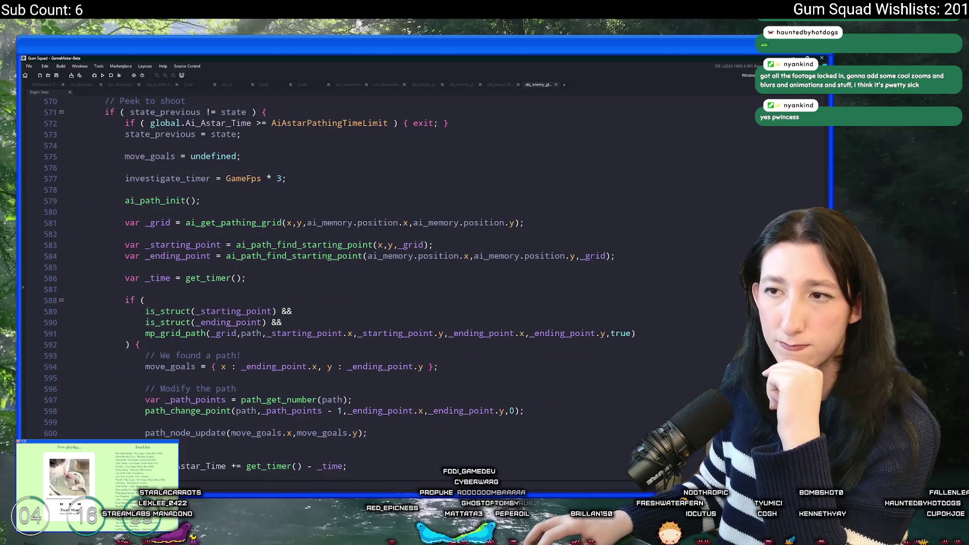
scroll(200, 258, "up", 2)
scroll(200, 258, "down", 10)
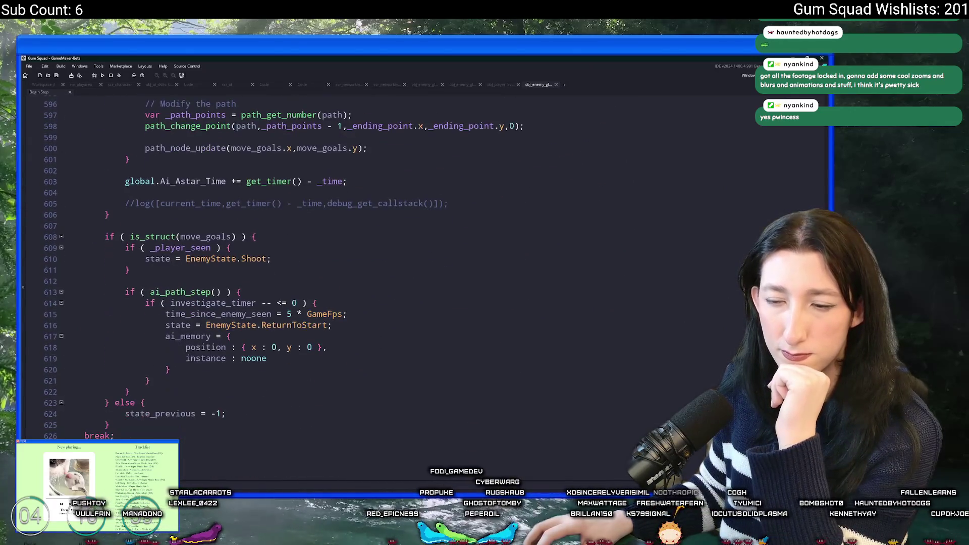
scroll(383, 268, "up", 20)
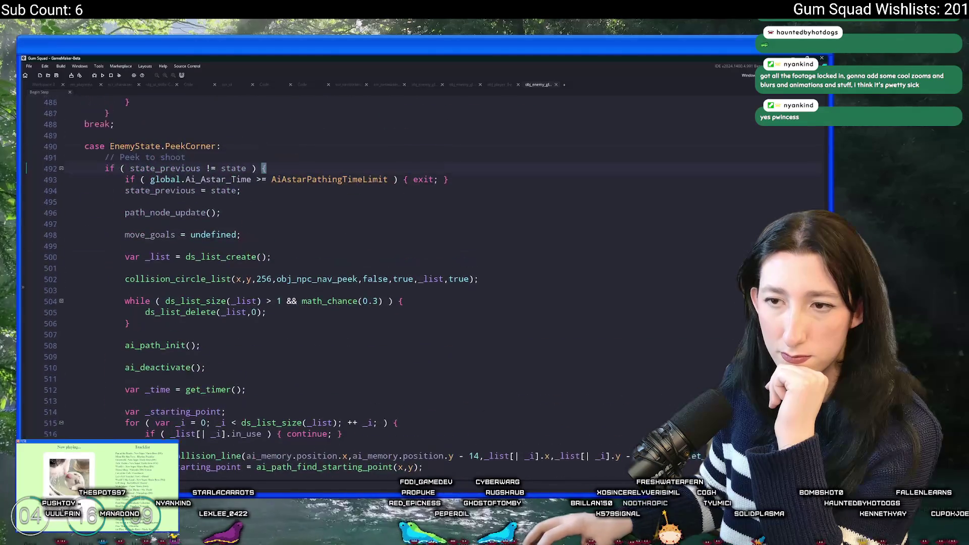
scroll(384, 268, "up", 20)
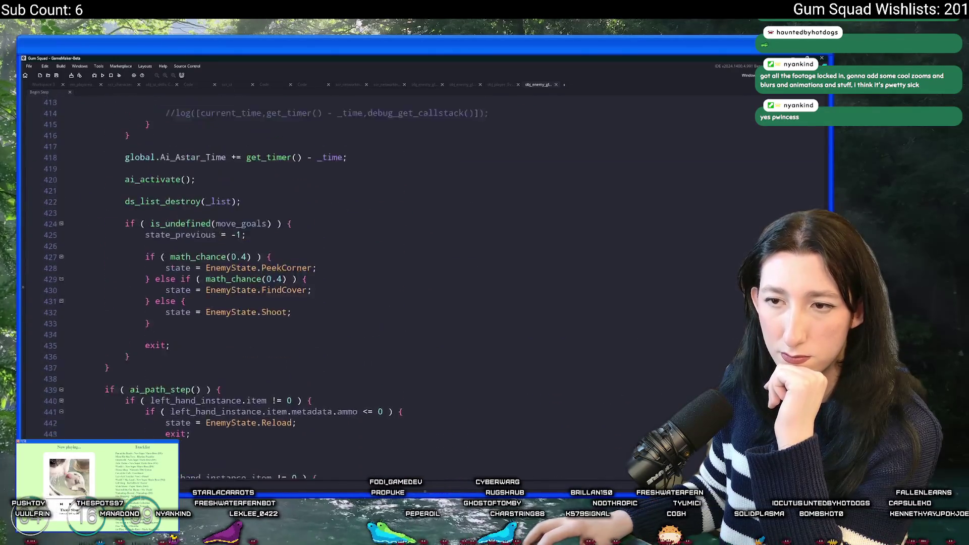
scroll(384, 267, "up", 2)
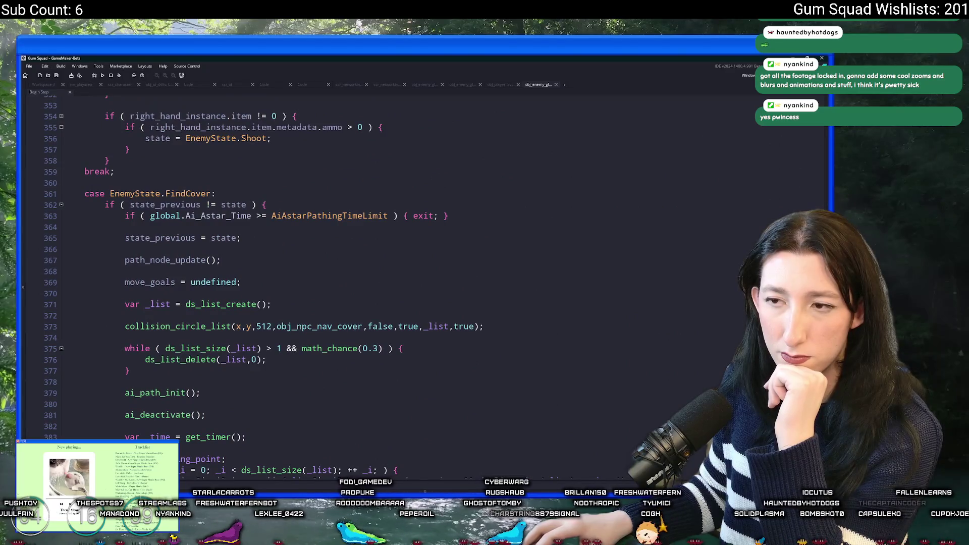
scroll(384, 268, "down", 19)
scroll(384, 267, "up", 16)
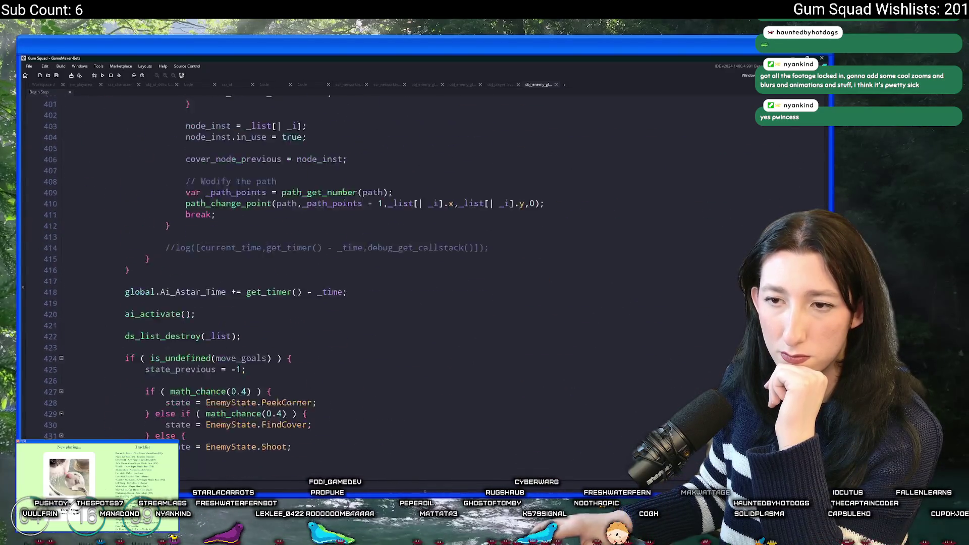
scroll(383, 267, "down", 15)
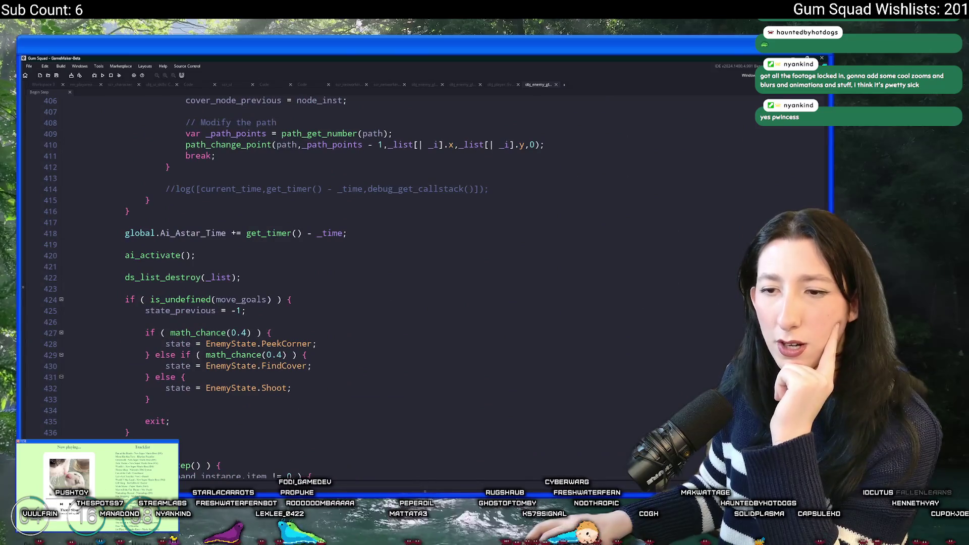
scroll(384, 267, "down", 8)
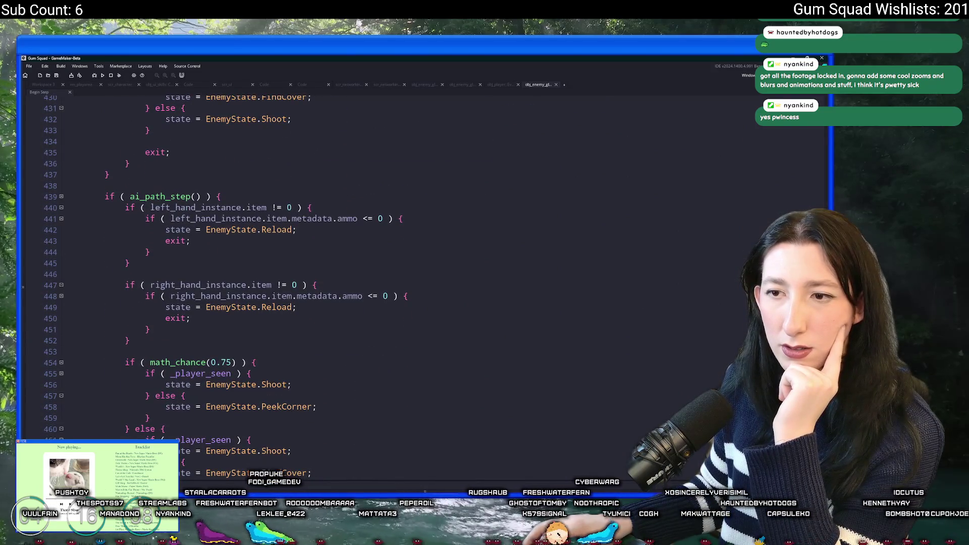
scroll(384, 268, "up", 20)
scroll(383, 268, "up", 14)
scroll(384, 267, "up", 10)
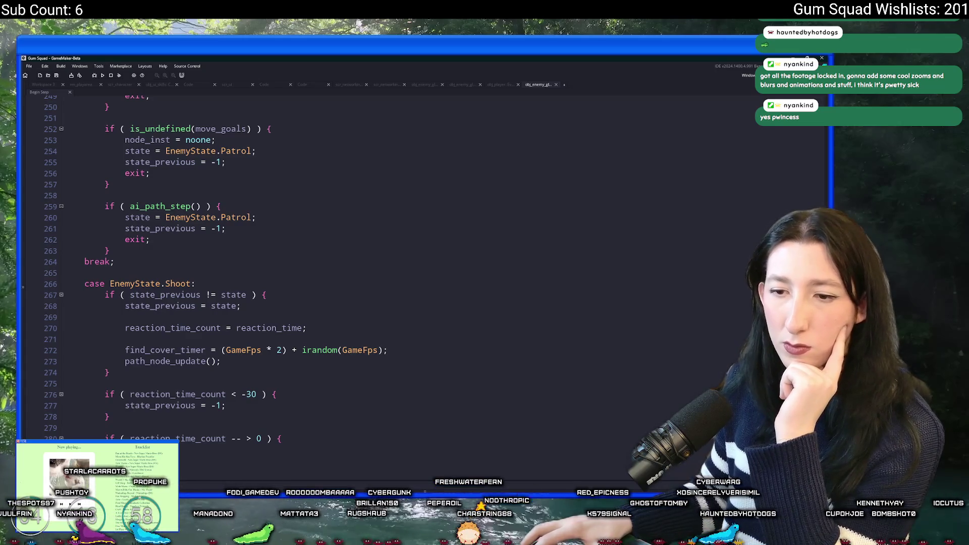
scroll(384, 268, "down", 8)
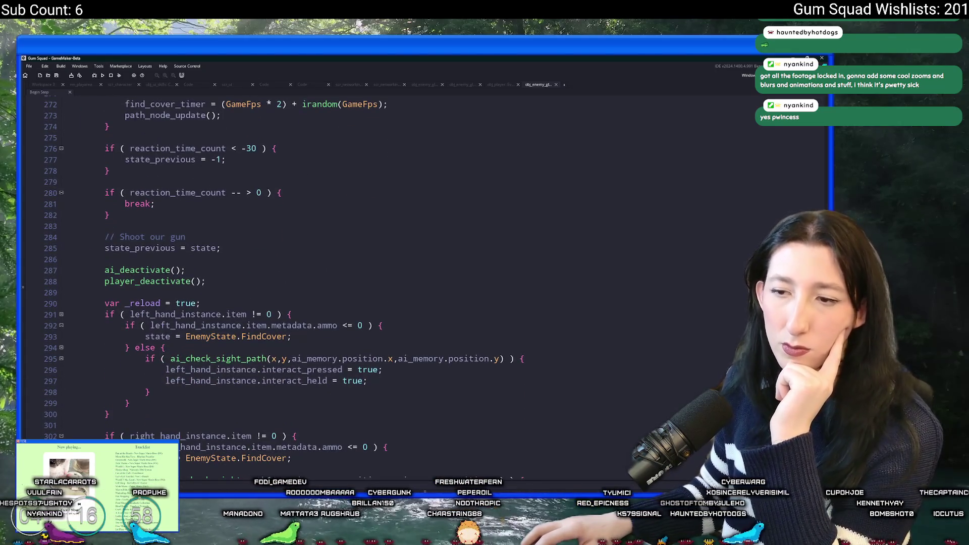
scroll(384, 267, "down", 4)
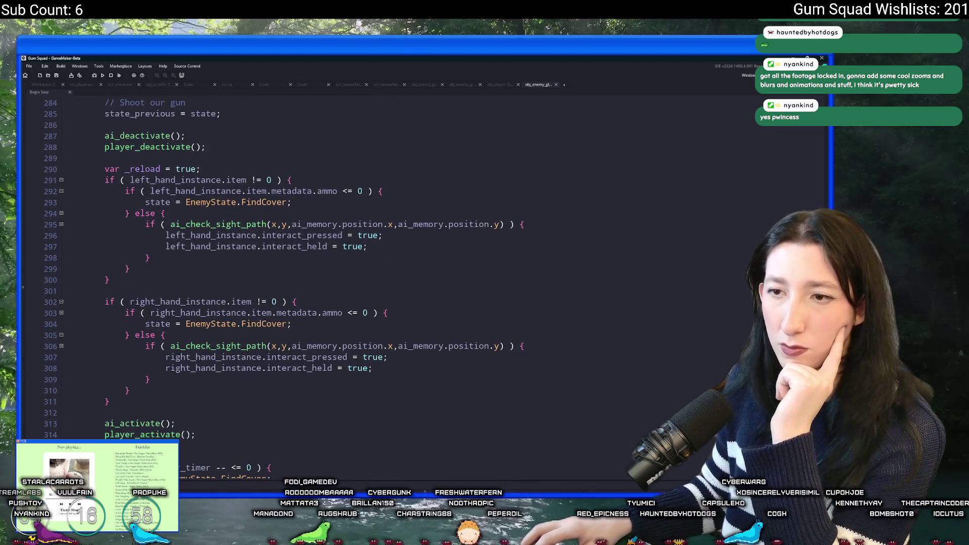
scroll(383, 268, "down", 2)
scroll(383, 267, "down", 4)
scroll(384, 268, "up", 10)
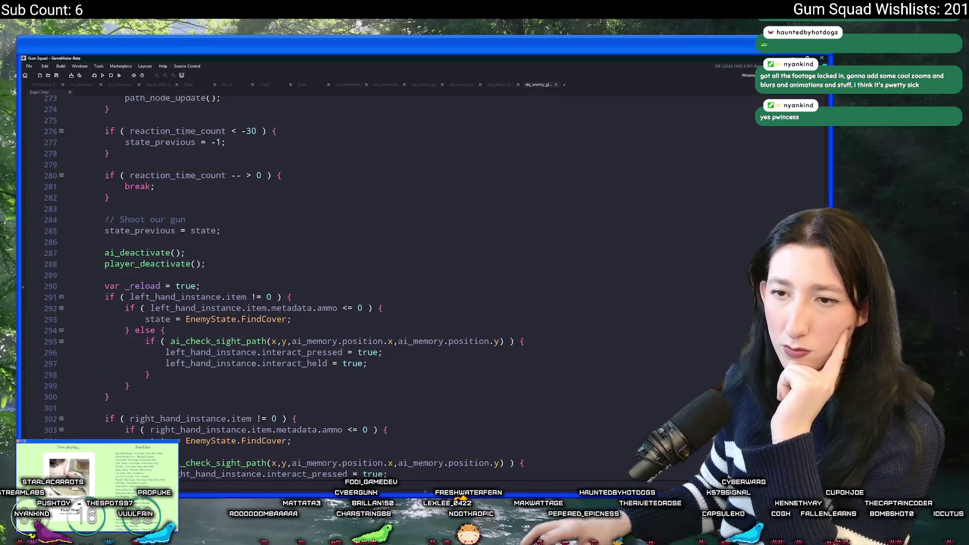
scroll(384, 267, "up", 6)
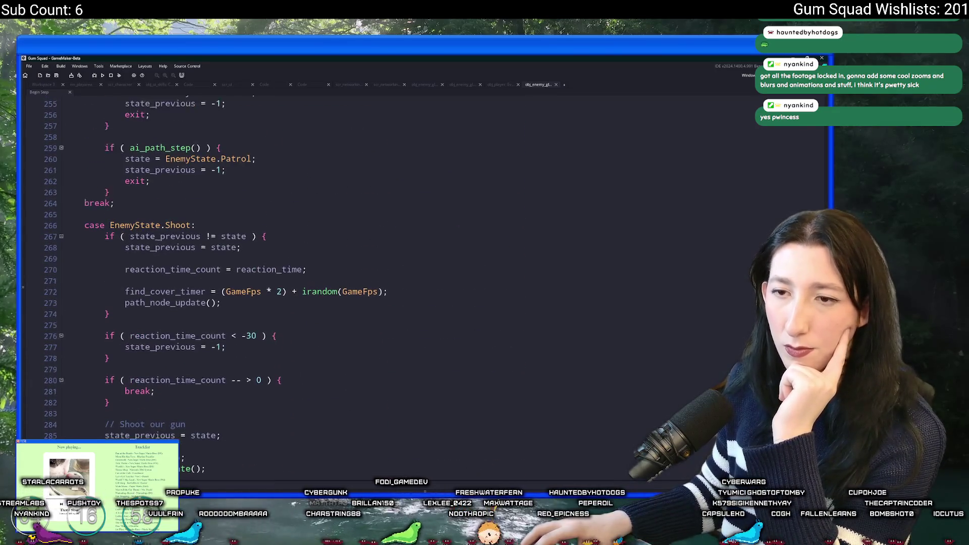
scroll(384, 268, "up", 16)
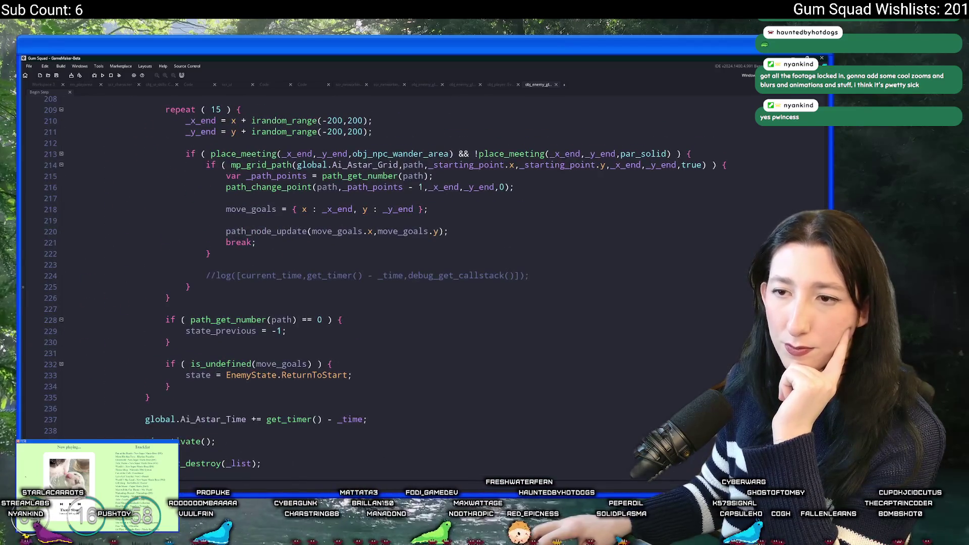
scroll(384, 267, "down", 5)
scroll(383, 268, "up", 20)
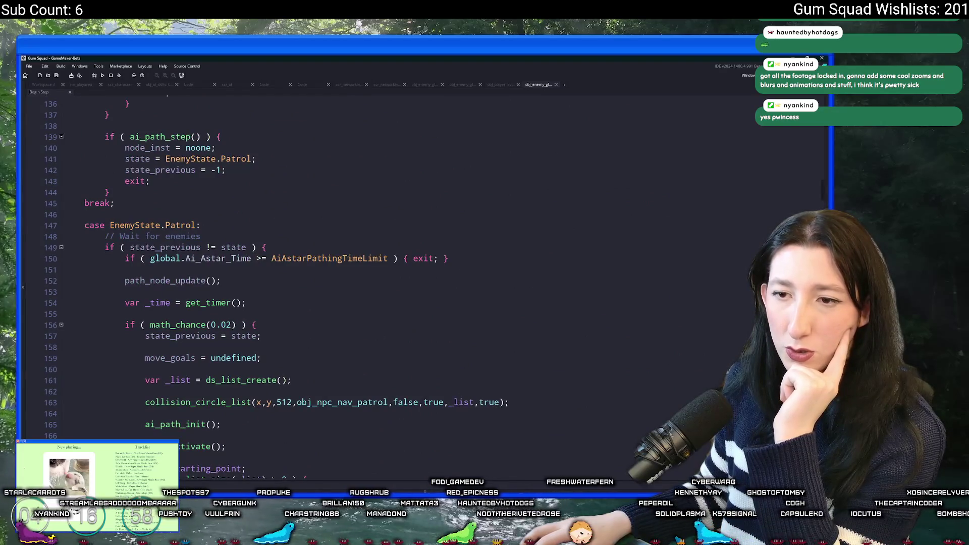
scroll(383, 268, "up", 15)
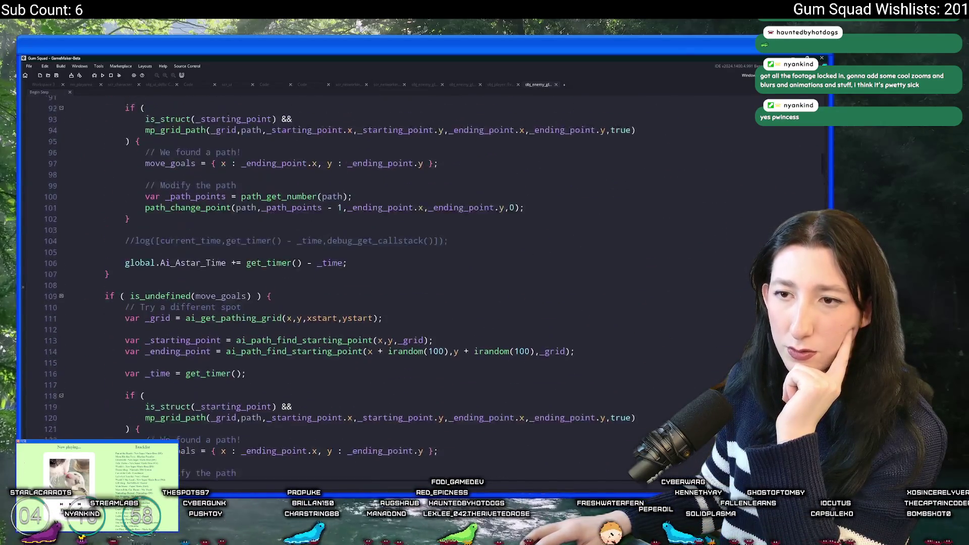
scroll(384, 267, "up", 10)
scroll(383, 267, "down", 17)
scroll(384, 268, "up", 8)
scroll(384, 268, "up", 5)
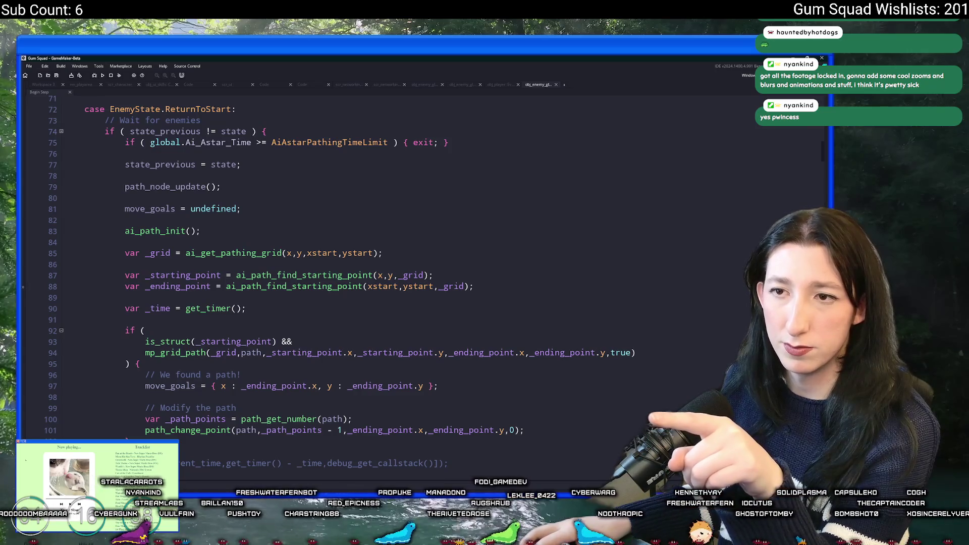
scroll(384, 268, "down", 6)
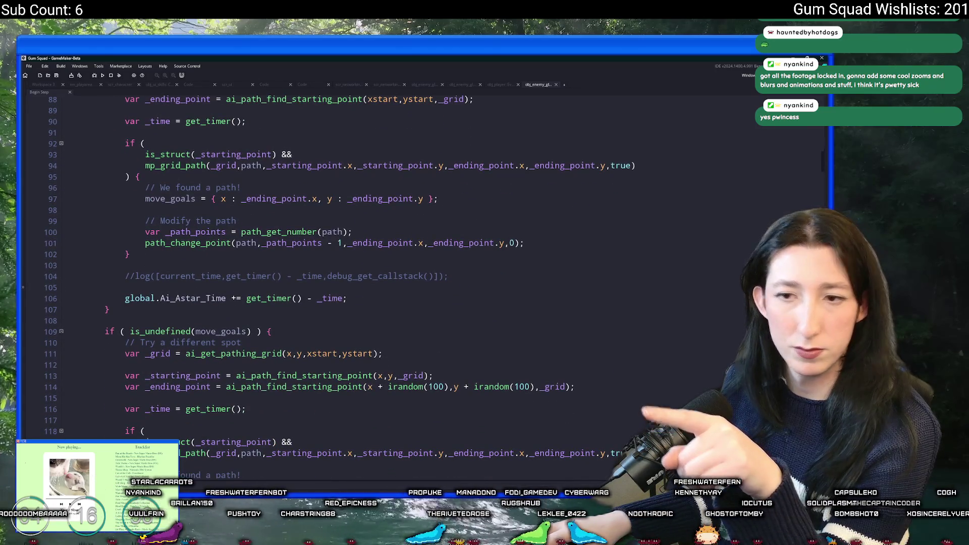
scroll(383, 268, "down", 4)
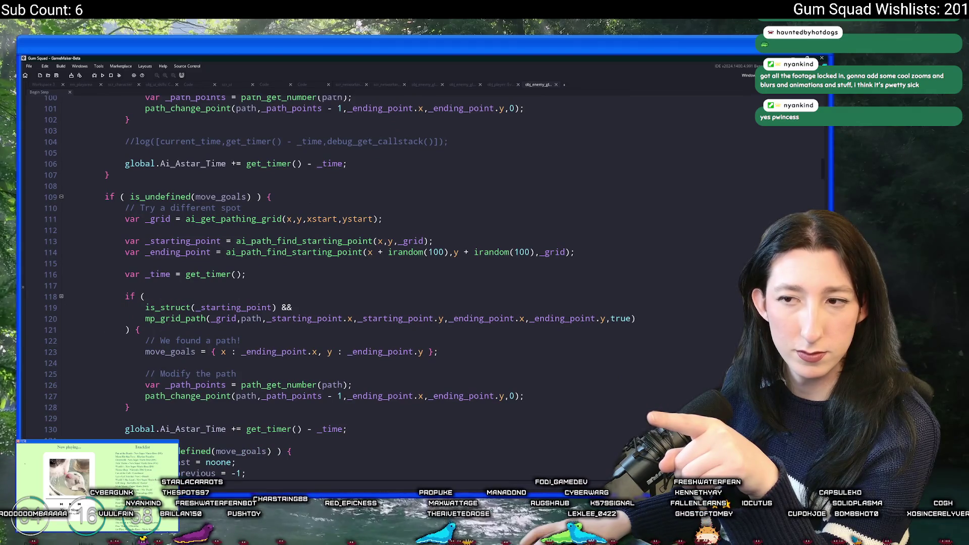
scroll(384, 268, "up", 10)
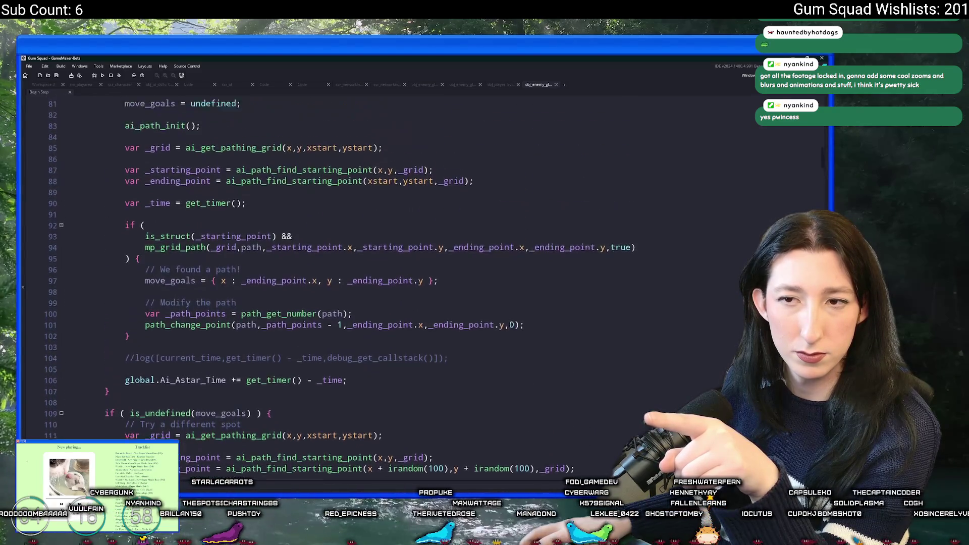
scroll(176, 326, "down", 1)
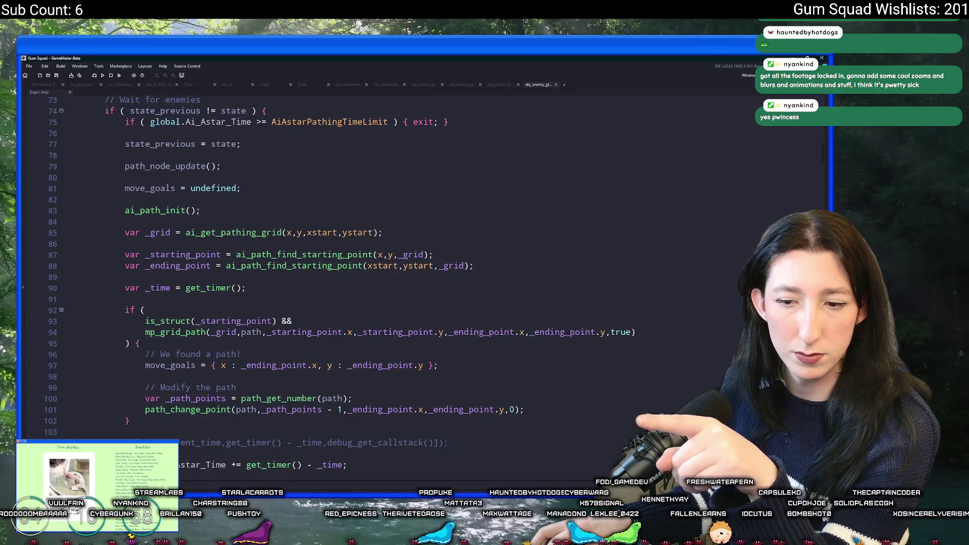
- Paste the AiAstarPathingTimeLimit exit check as the first line of the is_undefined(move_goals) block
left_click(267, 107)
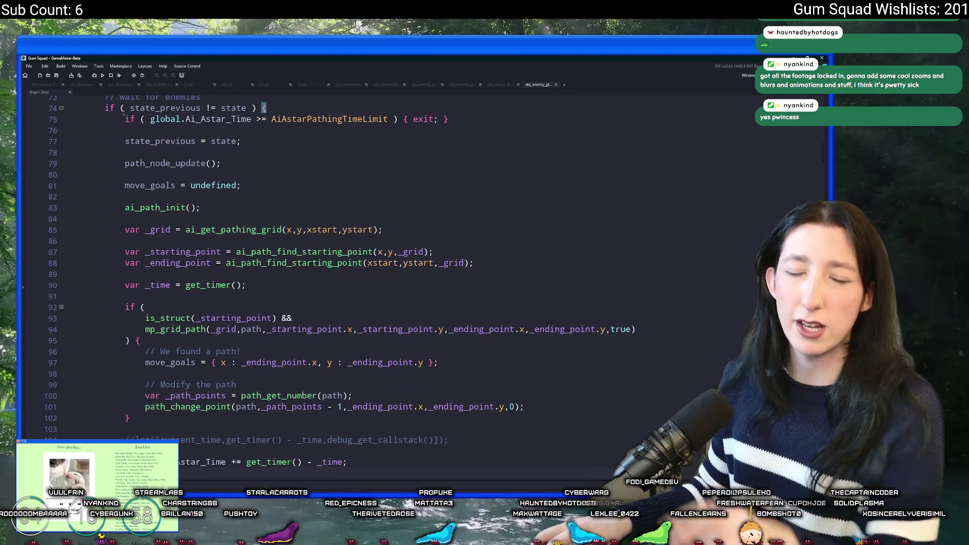
left_click(464, 117)
scroll(464, 116, "down", 4)
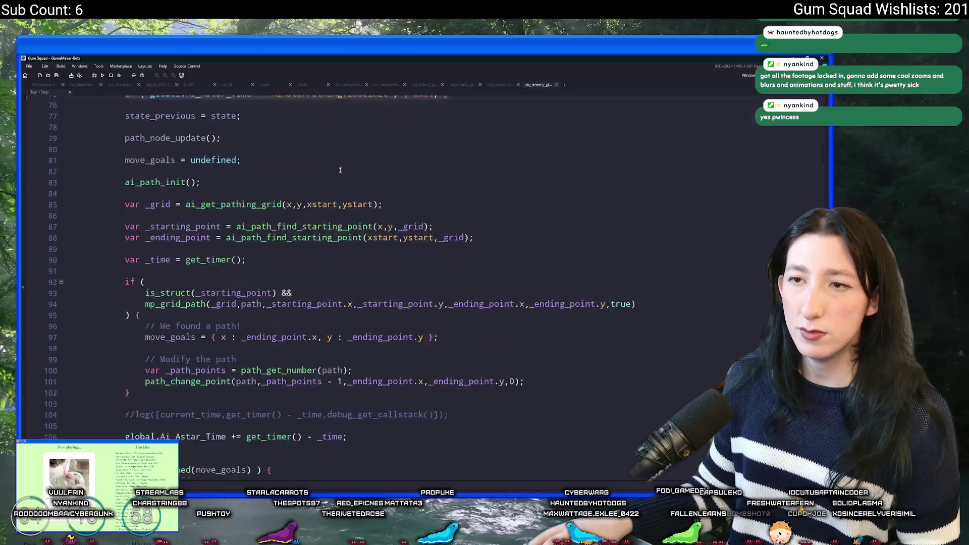
left_click(287, 367)
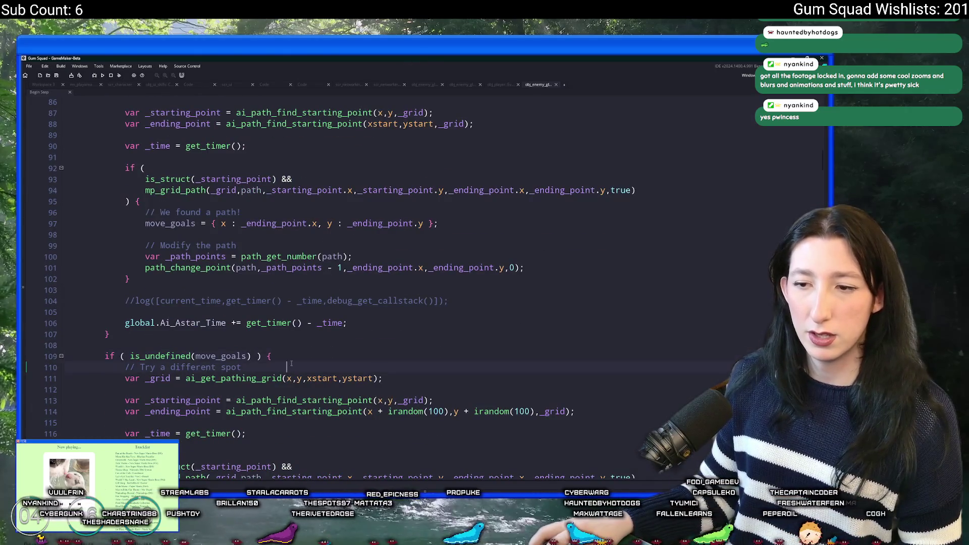
scroll(303, 364, "down", 3)
scroll(317, 331, "down", 3)
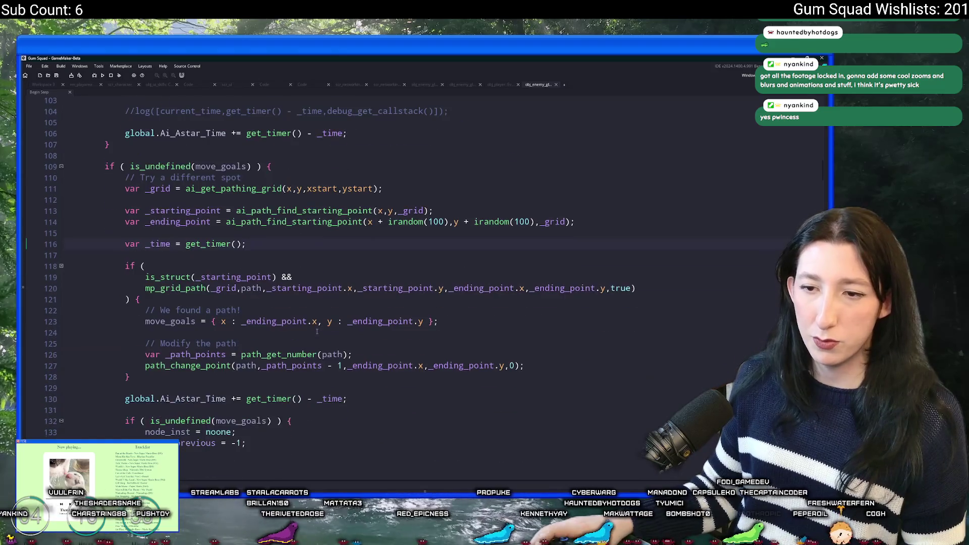
scroll(317, 332, "down", 1)
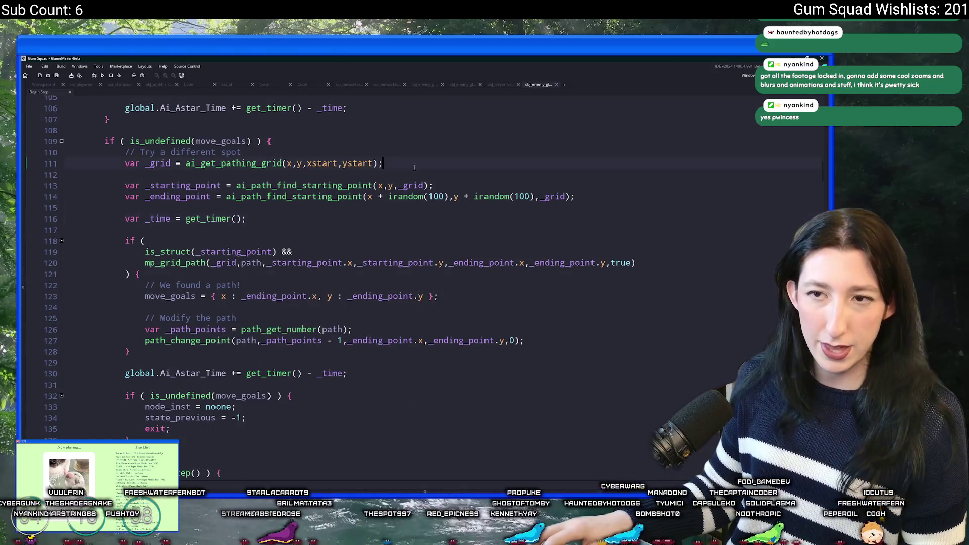
left_click(430, 143)
key("Return")
type("if ( global.Ai_Astar_Time >= AiAstarPathingTimeLimit ) { exit; }")
key("Return")
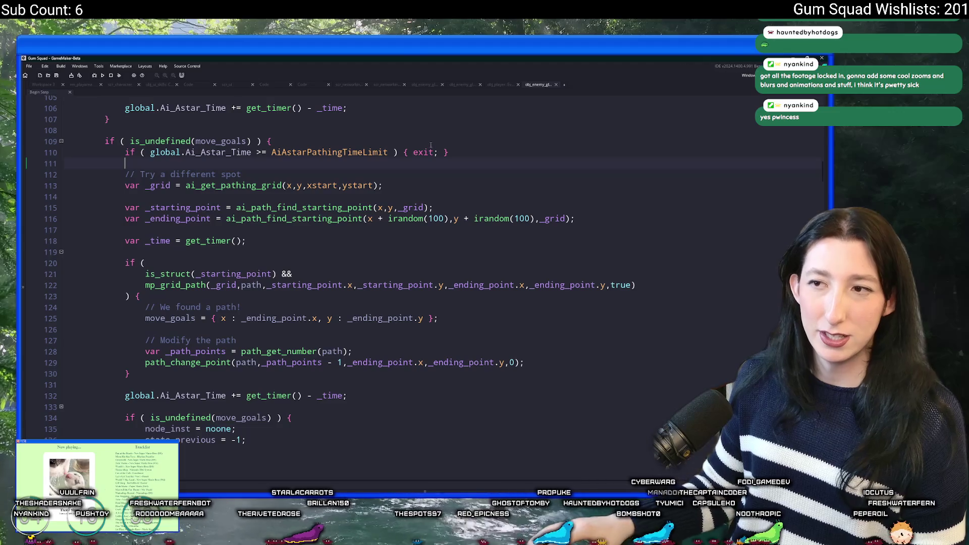
- Review the code around the new check and highlight the uses of move_goals
scroll(97, 256, "up", 5)
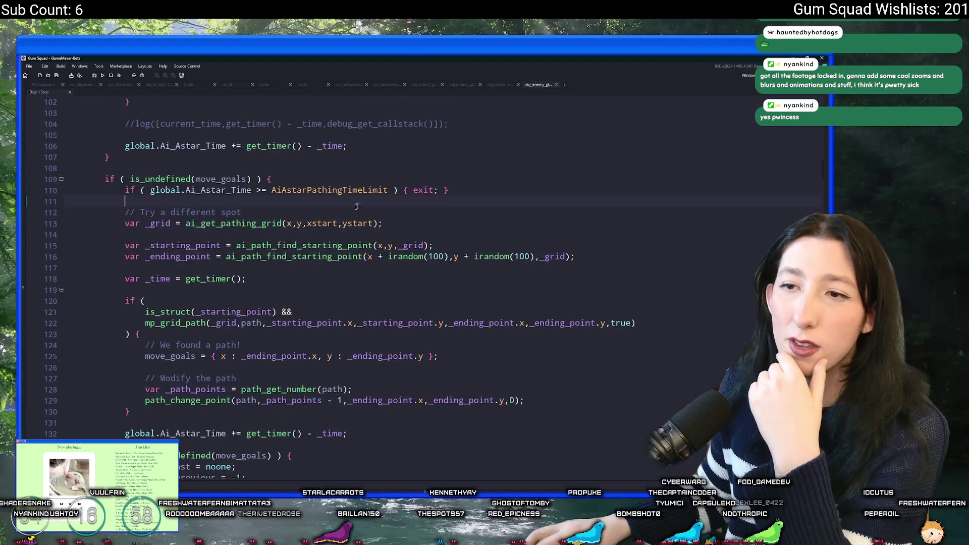
scroll(100, 274, "up", 8)
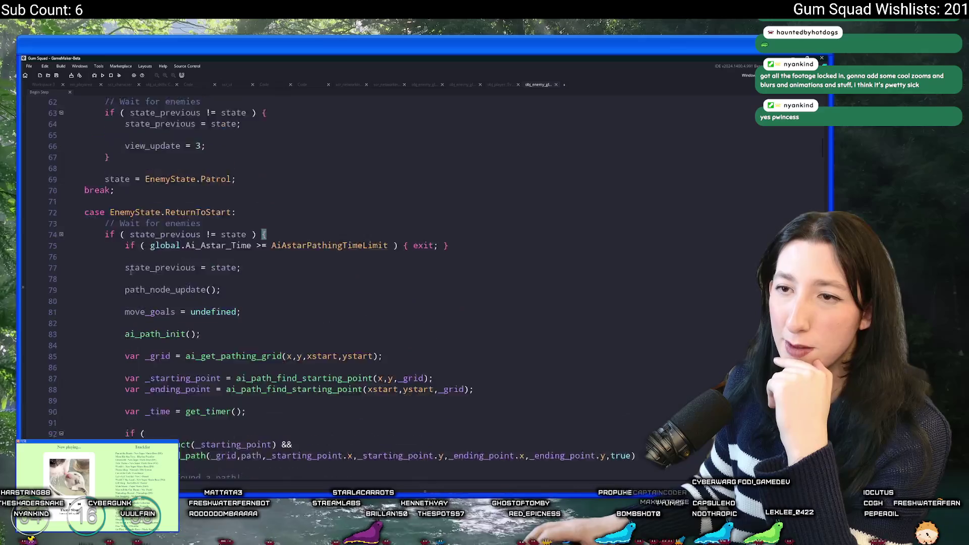
scroll(222, 297, "down", 10)
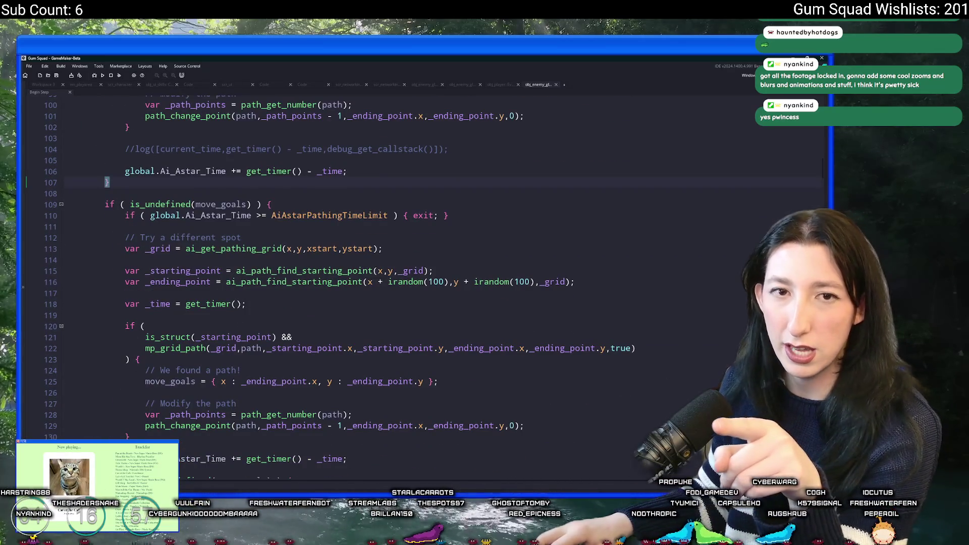
scroll(306, 223, "down", 1)
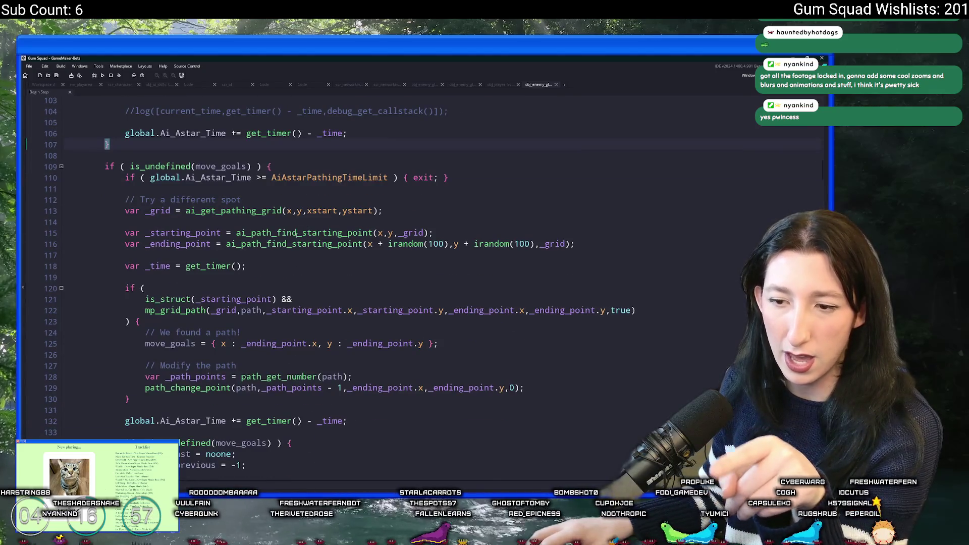
scroll(296, 234, "down", 3)
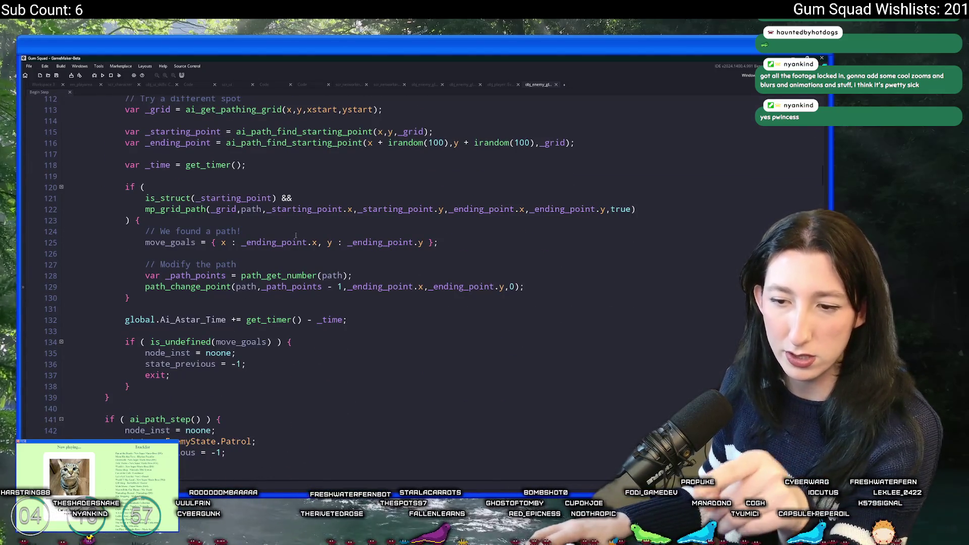
scroll(296, 235, "up", 4)
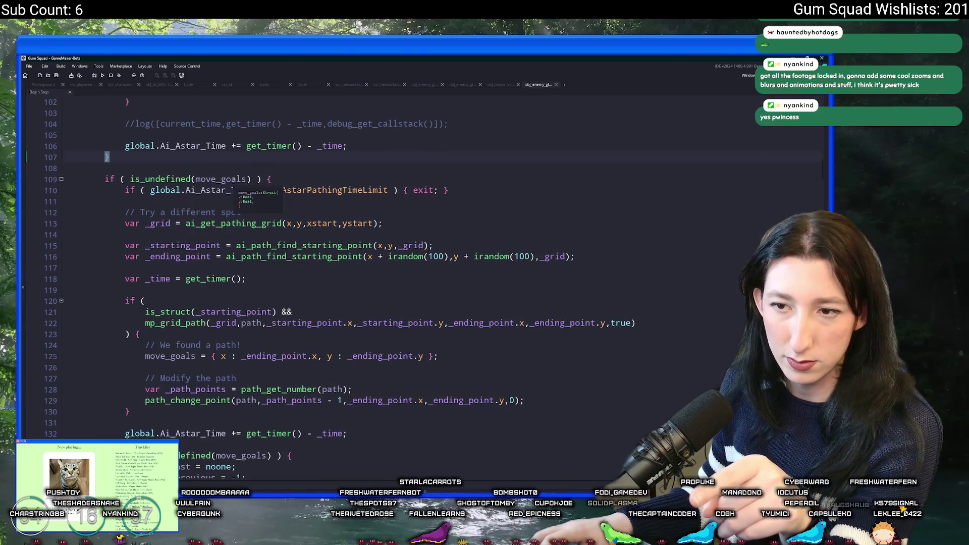
left_click(234, 180)
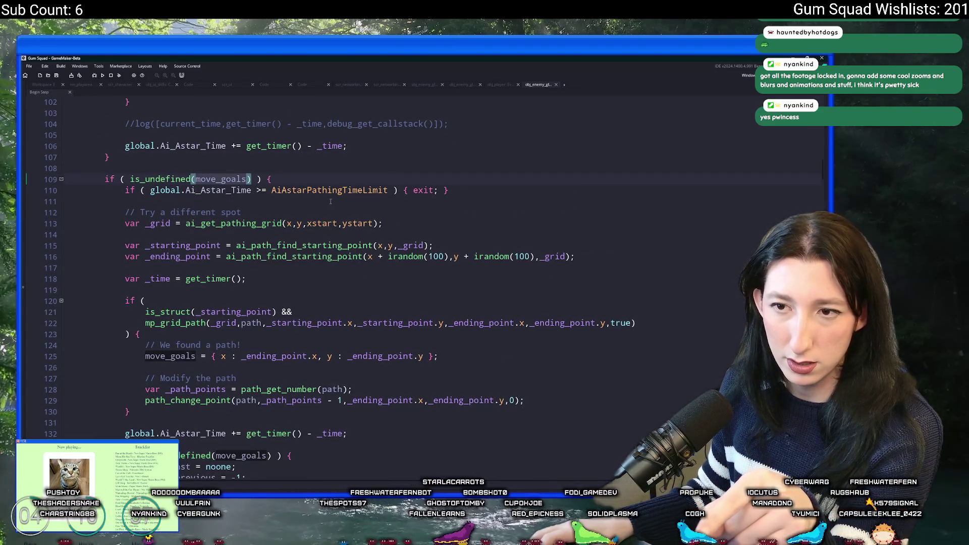
mouse_move(340, 187)
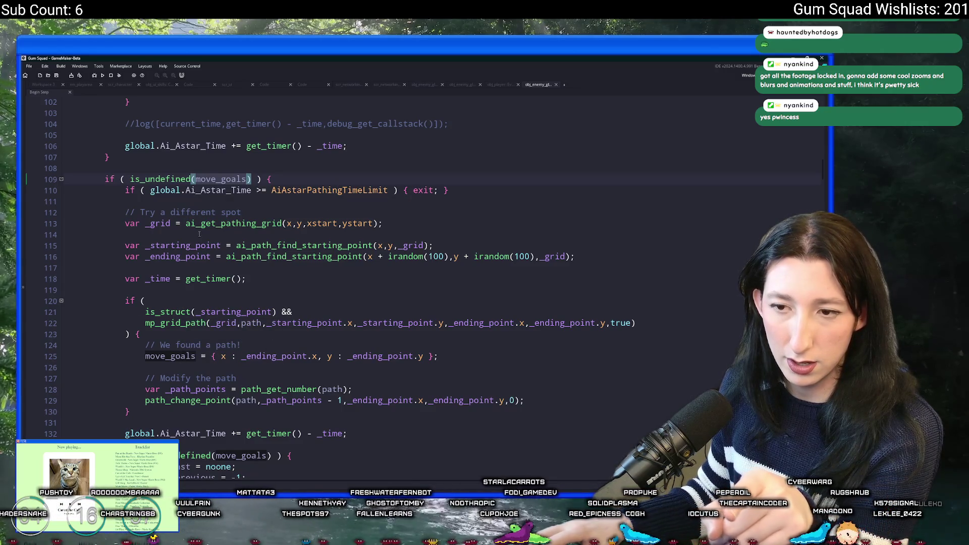
left_click(479, 192)
scroll(482, 195, "up", 2)
scroll(441, 246, "down", 13)
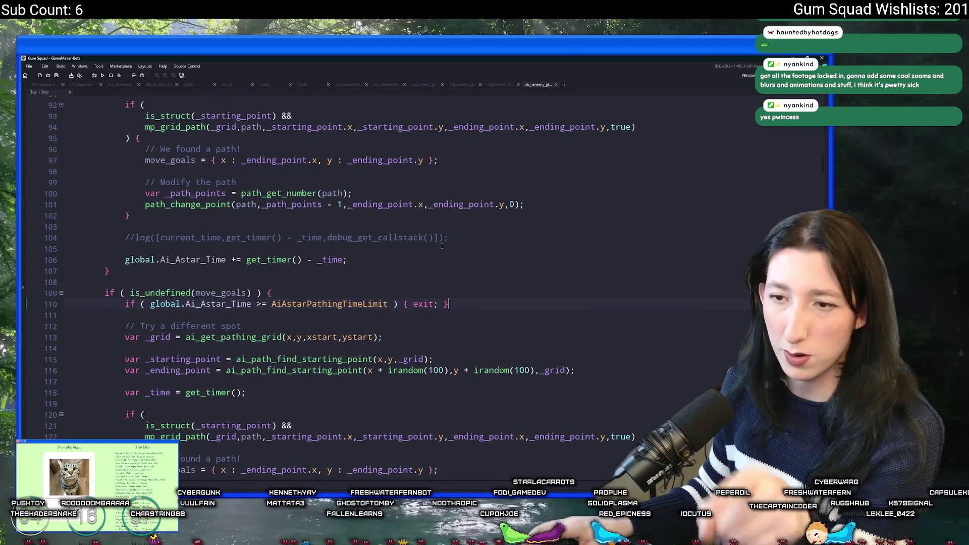
scroll(399, 298, "down", 4)
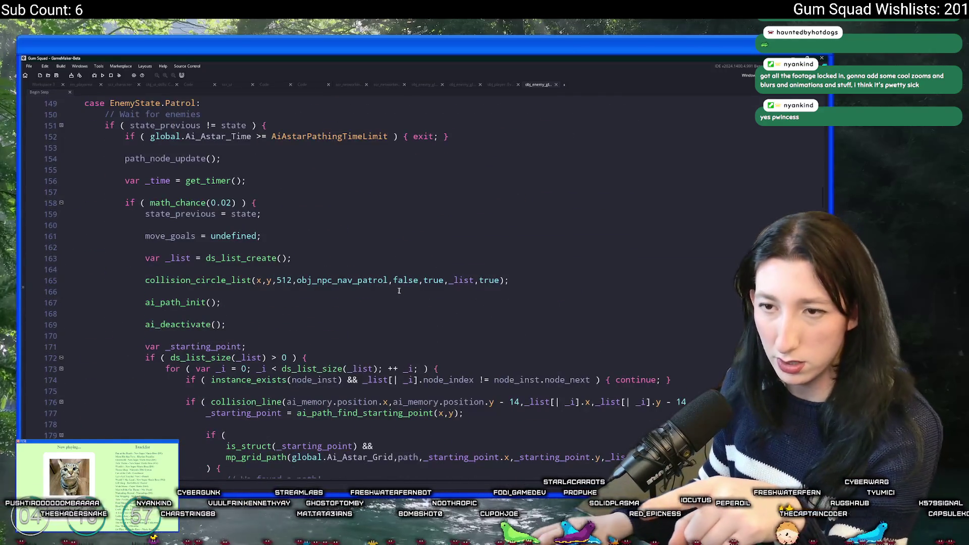
scroll(384, 272, "up", 3)
scroll(361, 243, "down", 1)
scroll(343, 239, "down", 1)
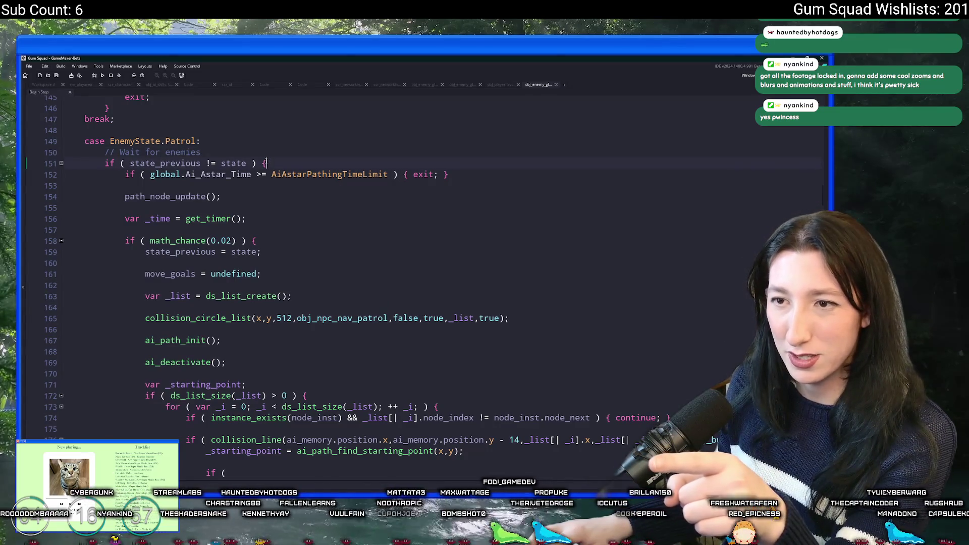
left_click(264, 163)
scroll(263, 168, "down", 2)
scroll(262, 167, "down", 20)
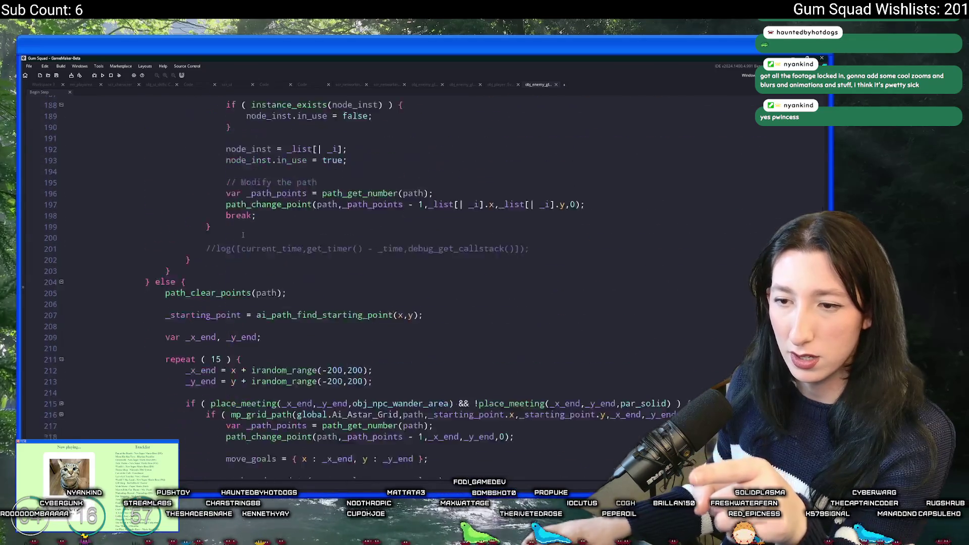
scroll(239, 237, "down", 3)
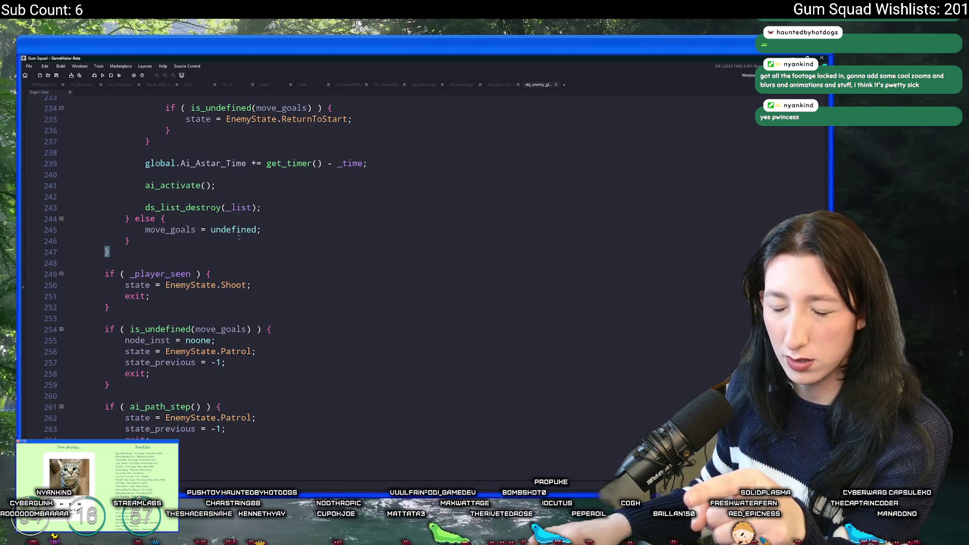
scroll(210, 301, "down", 13)
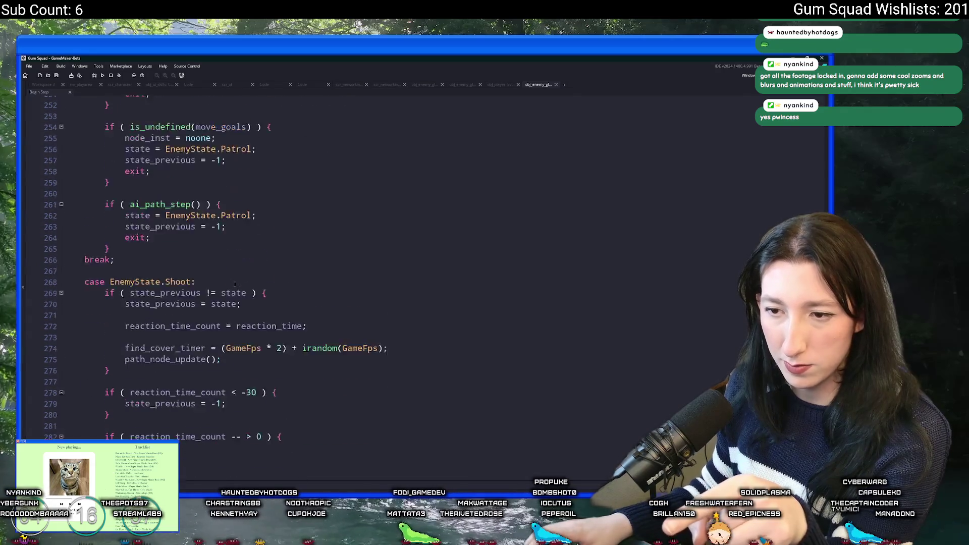
scroll(230, 275, "up", 3)
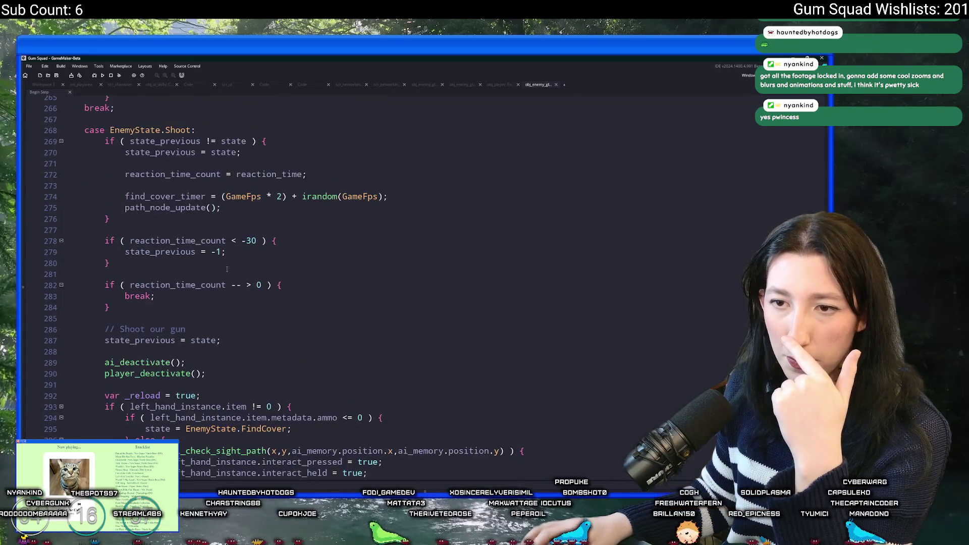
scroll(225, 263, "down", 8)
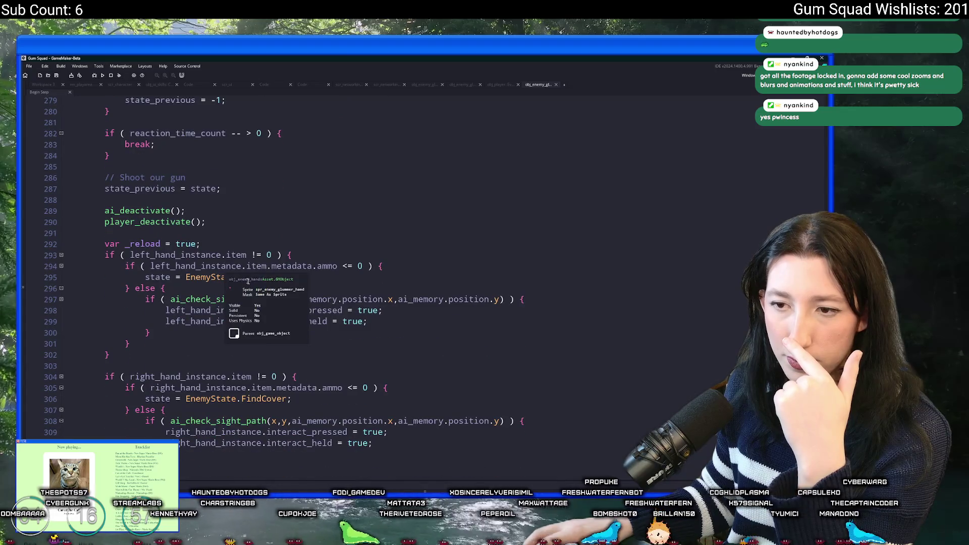
scroll(309, 303, "down", 16)
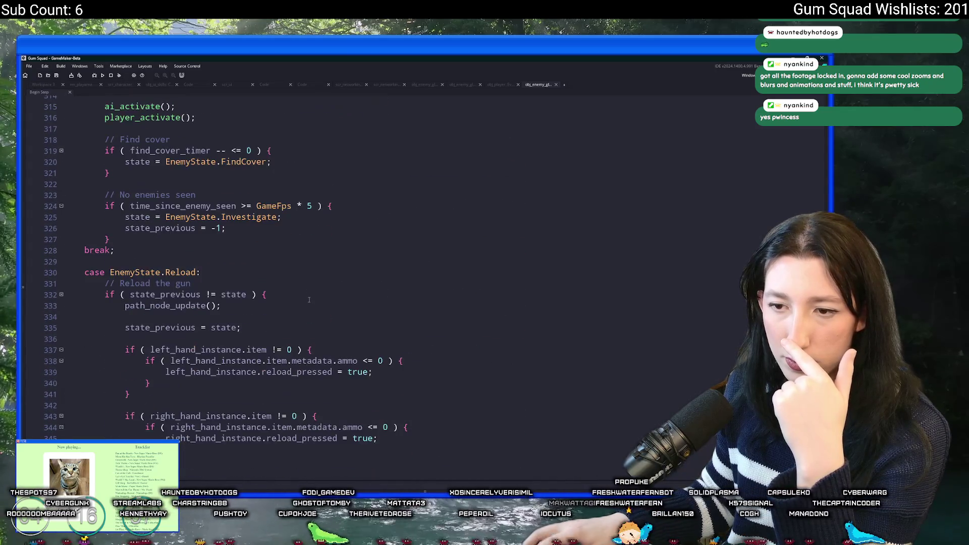
scroll(300, 291, "down", 6)
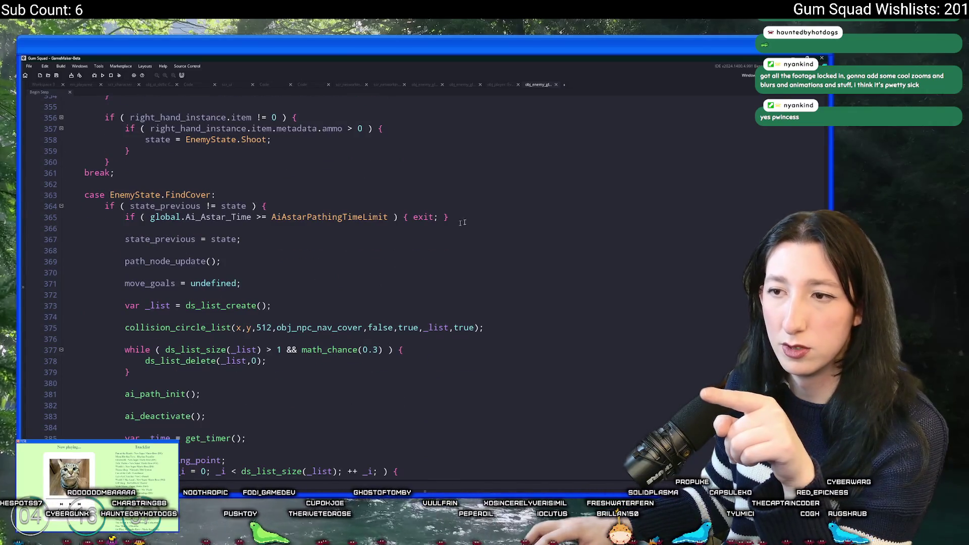
scroll(471, 206, "down", 4)
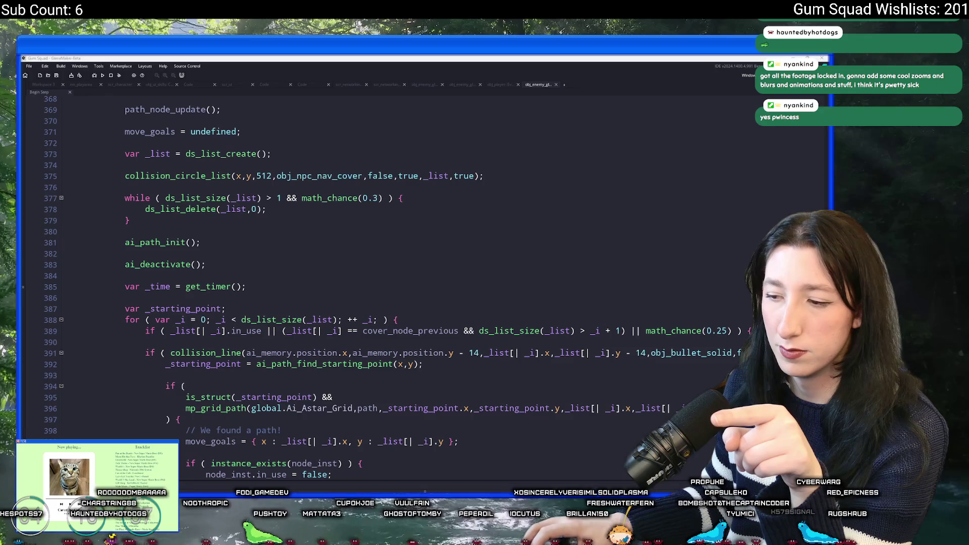
mouse_move(347, 181)
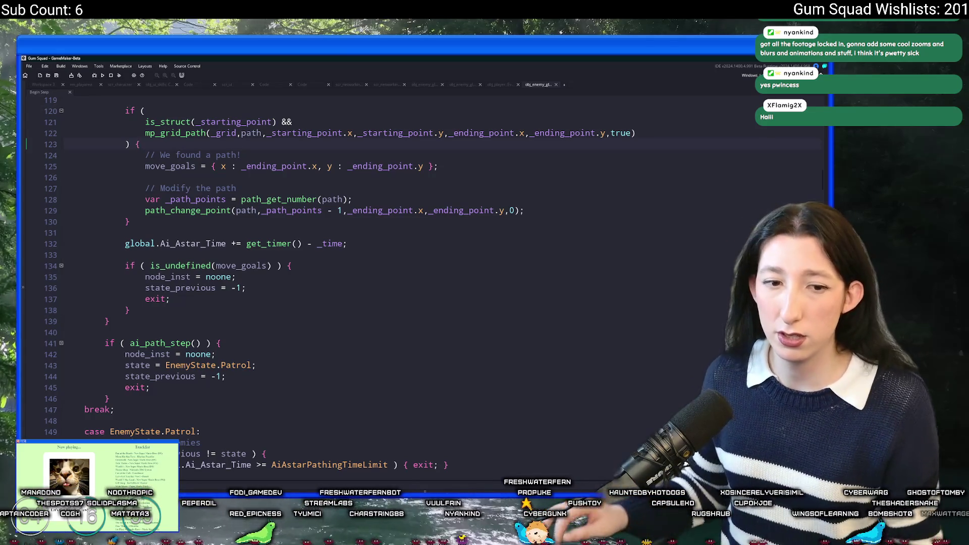
- Place the caret at line 127 and scroll further down the code
left_click(125, 189)
scroll(125, 191, "down", 1)
scroll(125, 190, "down", 7)
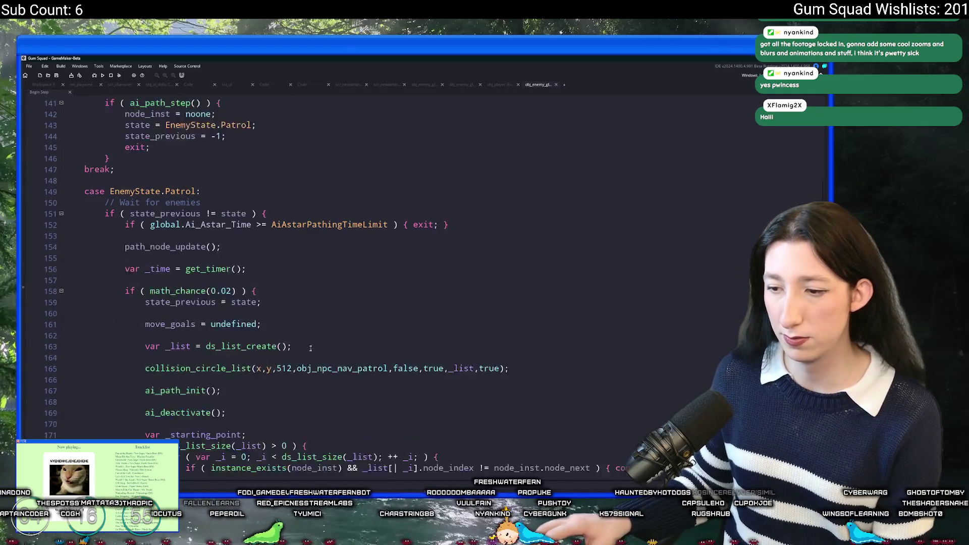
- Close every open code tab, glance at rm_playarea, and return to the empty Workspace 4
middle_click(124, 85)
middle_click(124, 85)
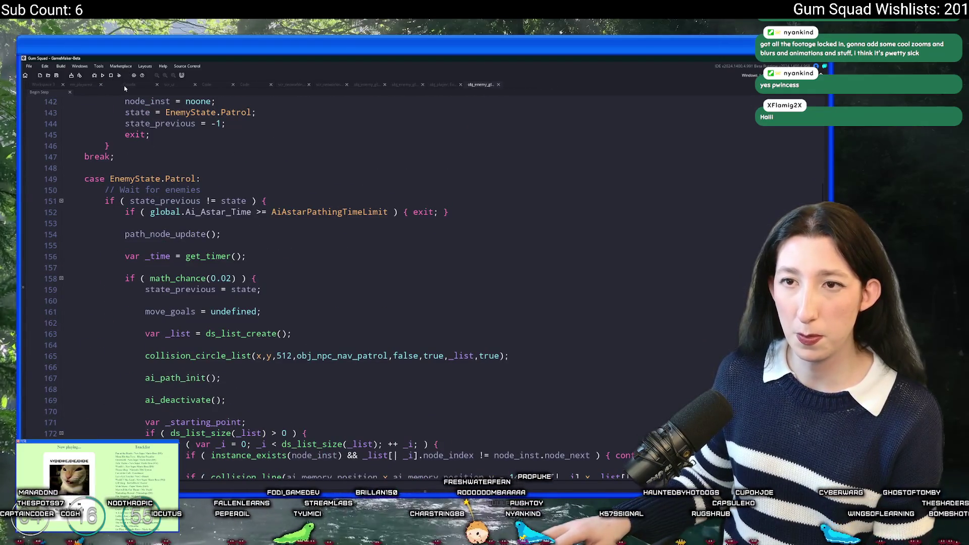
middle_click(125, 85)
middle_click(125, 85)
middle_click(125, 85)
middle_click(125, 85)
middle_click(125, 85)
middle_click(125, 85)
middle_click(125, 84)
middle_click(124, 85)
middle_click(124, 85)
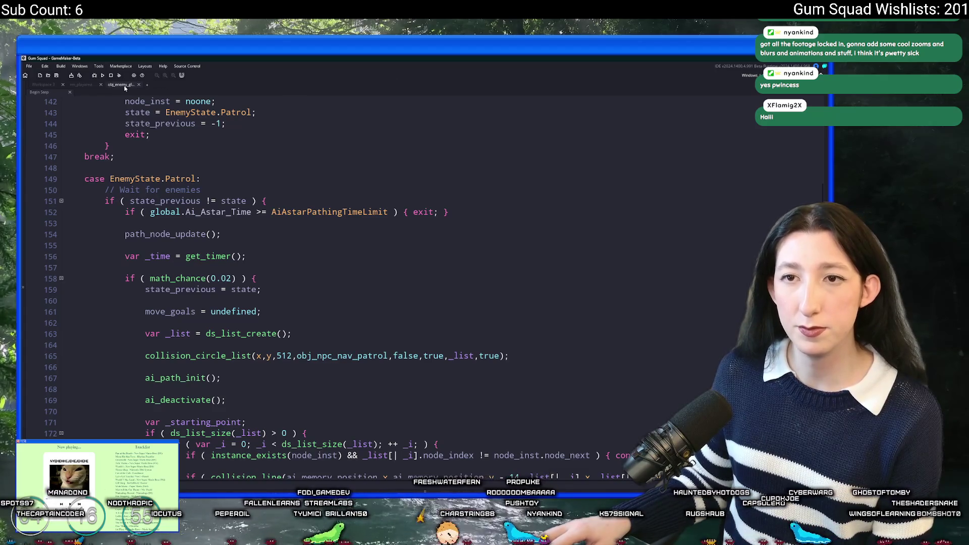
middle_click(125, 85)
left_click(97, 86)
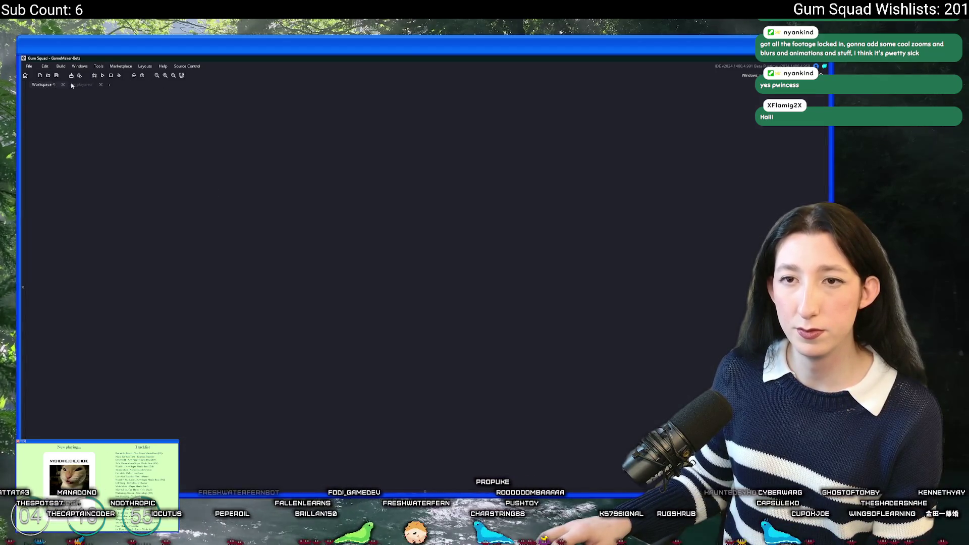
left_click(51, 85)
left_click(170, 85)
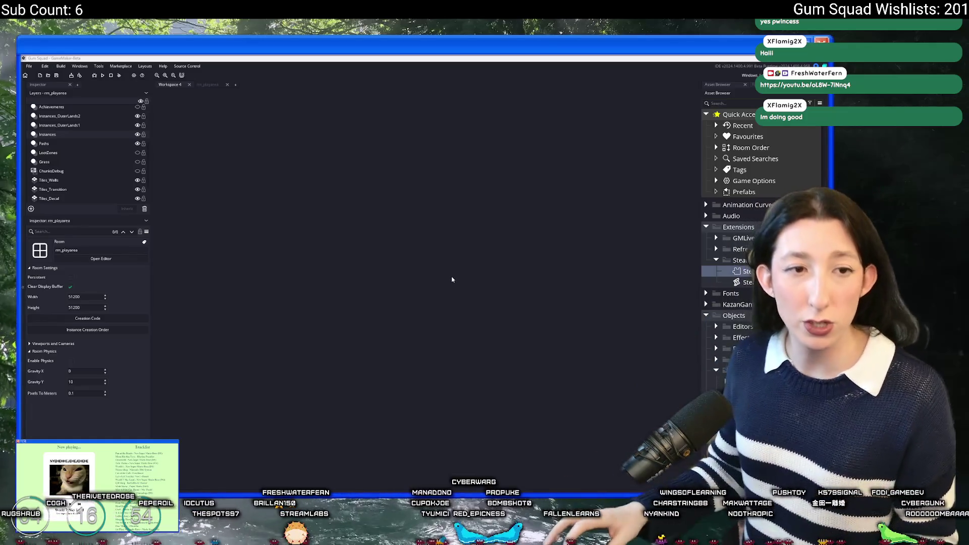
- Find and open ToDo.txt, then enlarge its editor window
key("ctrl+t")
type("sd")
type("do")
key("Return")
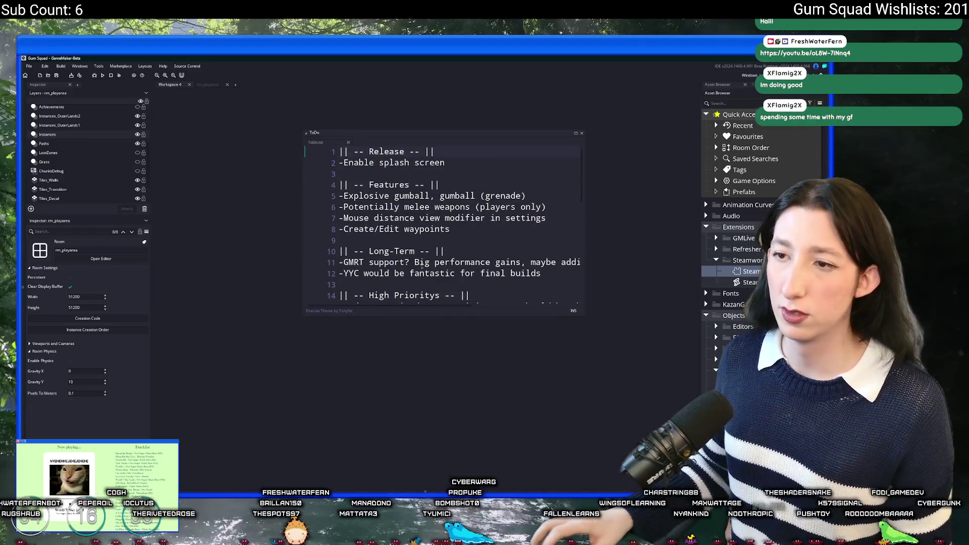
left_click(422, 263)
left_click_drag(481, 266, 606, 438)
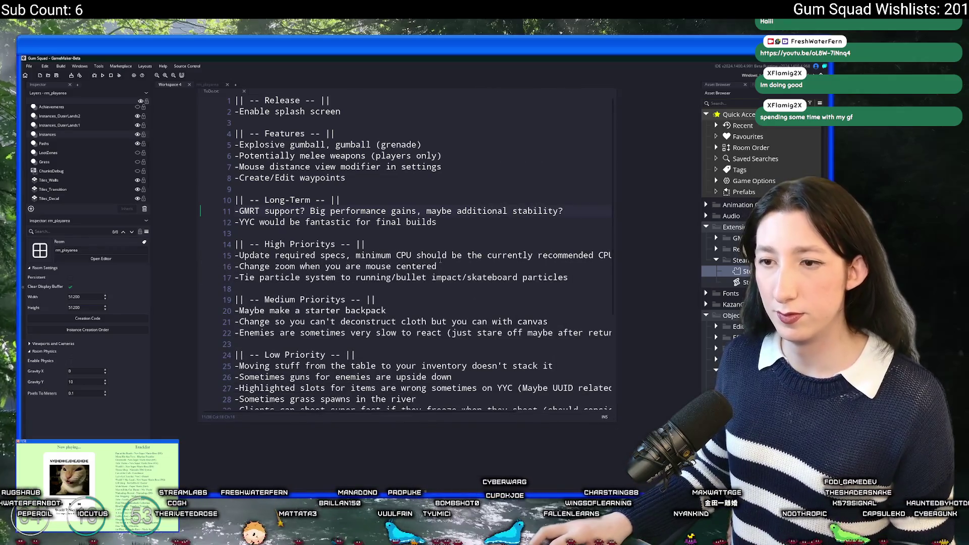
left_click(399, 251)
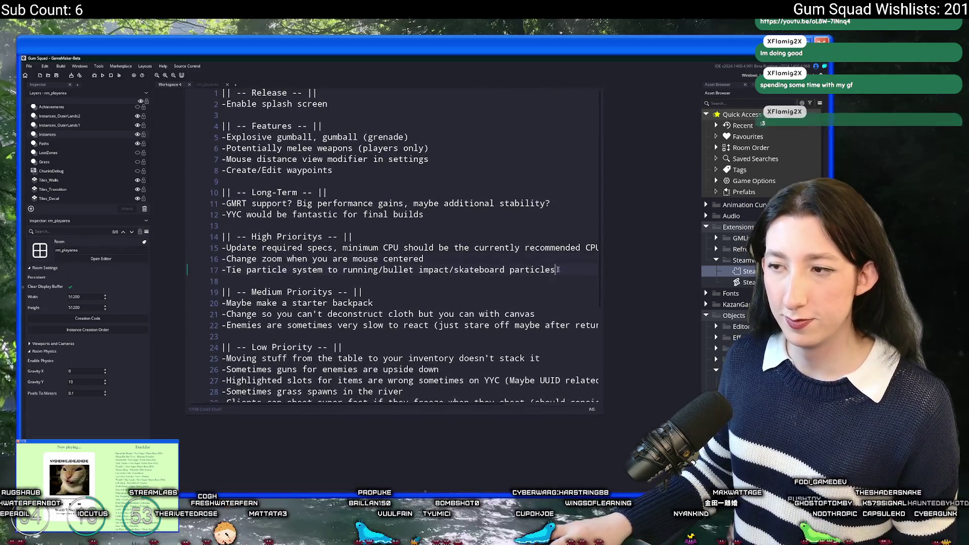
- Delete the finished 'Change zoom when you are mouse centered' line from the ToDo list
left_click(185, 271)
key("shift+Up")
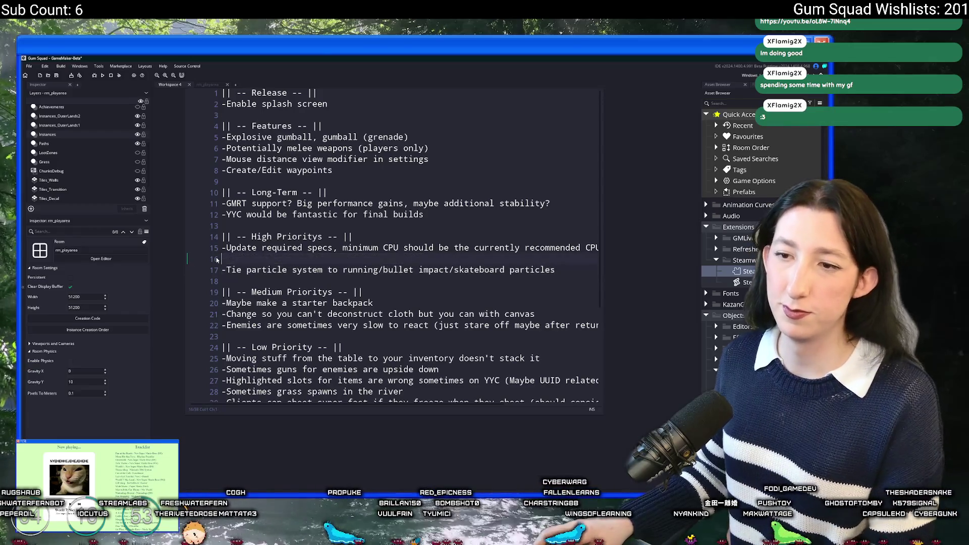
key("BackSpace")
key("ctrl+shift+f")
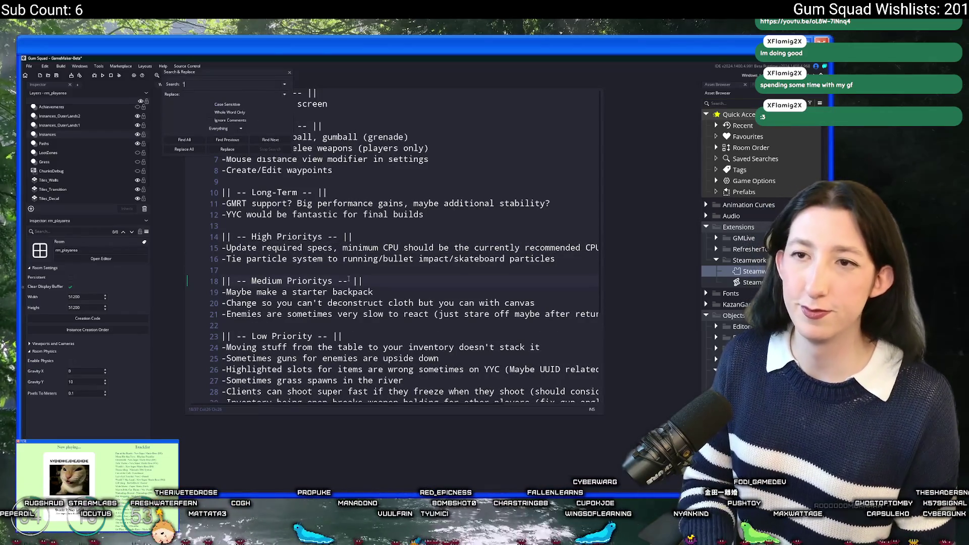
- Search the project for 'particle' and open obj_particles_rain's Step code at line 25
type("partcle")
key("Return")
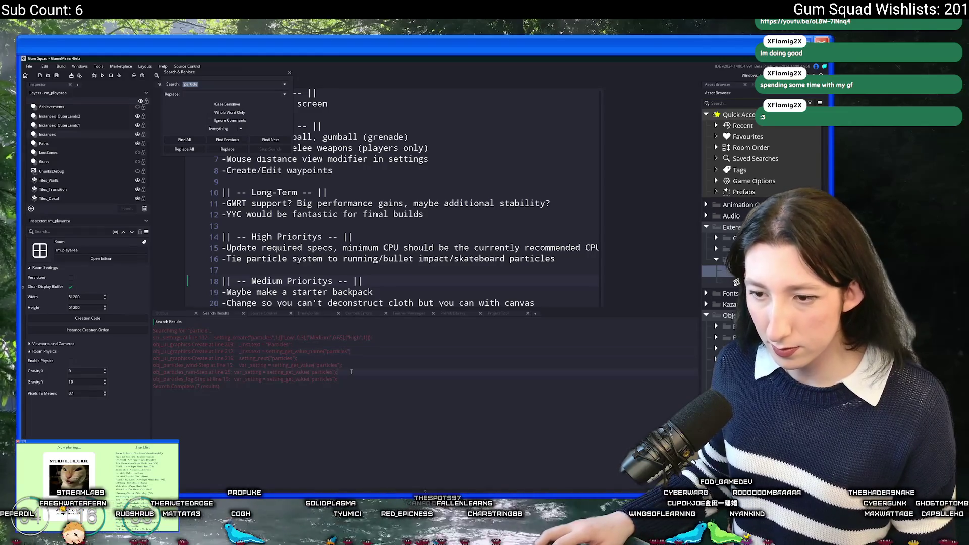
double_click(351, 372)
double_click(348, 166)
left_click_drag(537, 261, 654, 261)
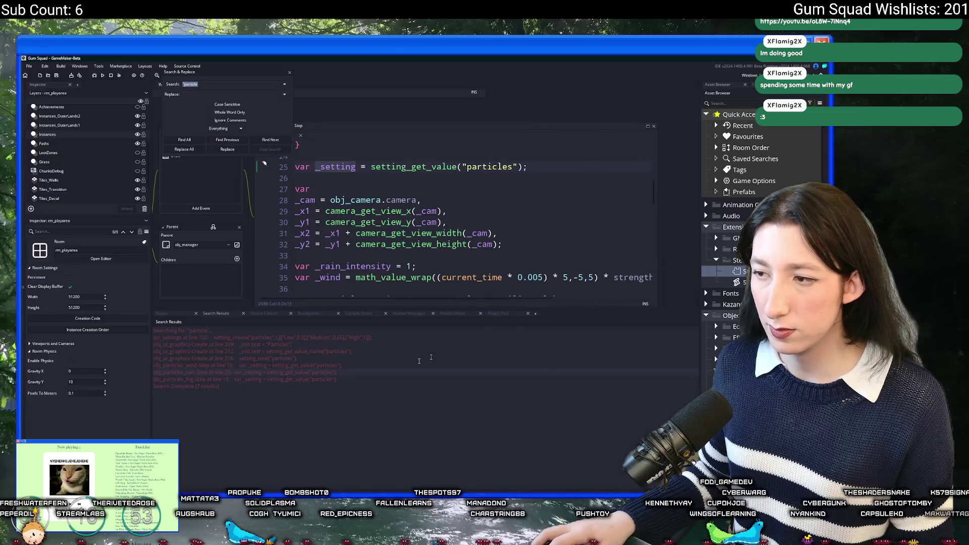
- Open the particles setting definition in scr_settings and the last search result's code
double_click(319, 337)
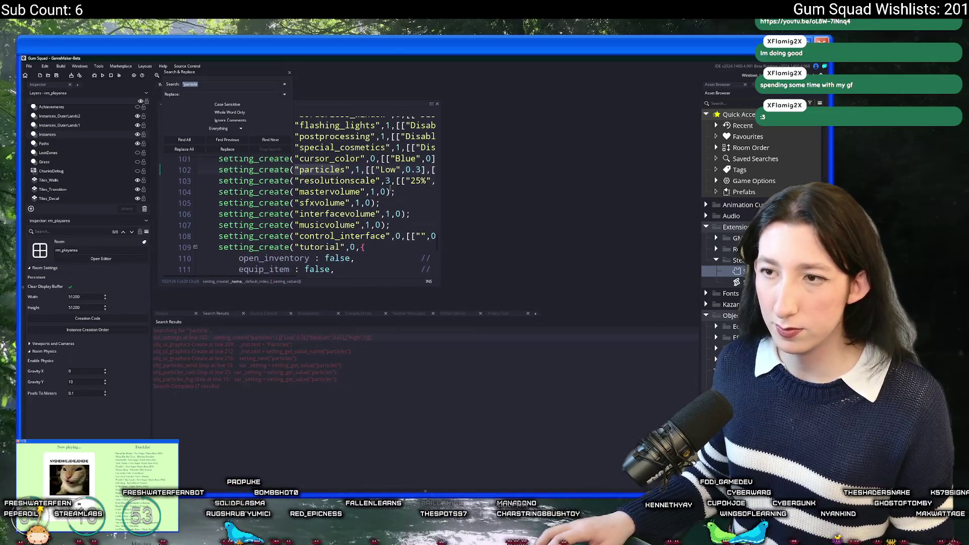
left_click_drag(439, 158, 569, 159)
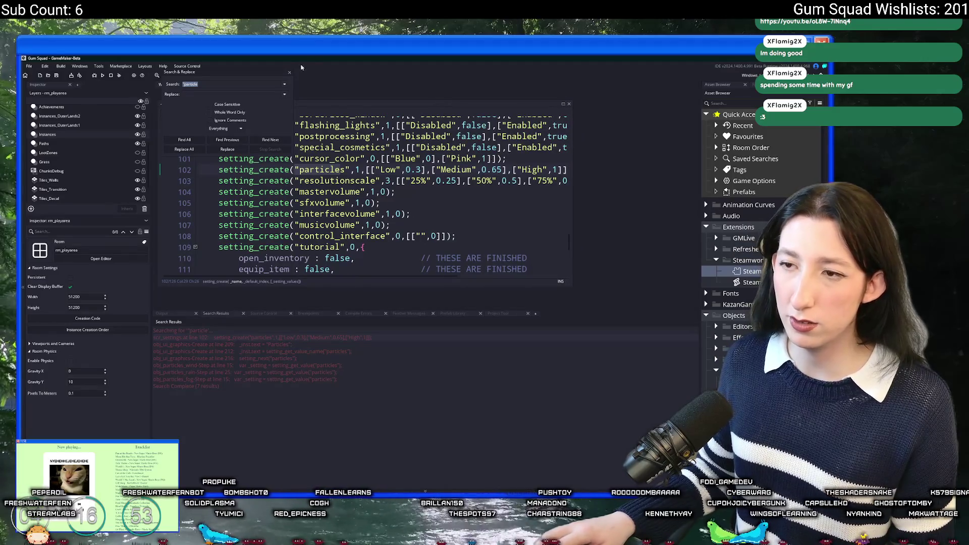
left_click(289, 73)
left_click_drag(342, 380, 236, 379)
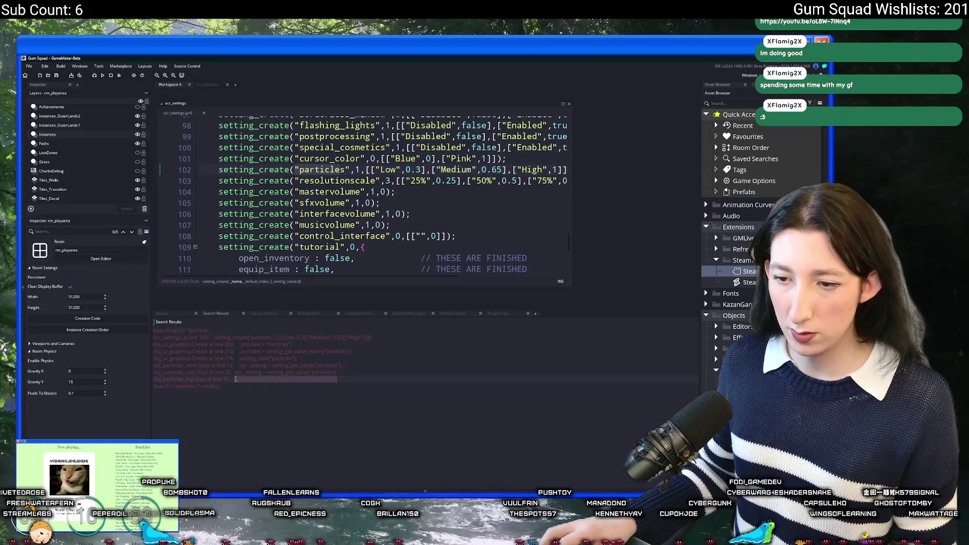
double_click(237, 374)
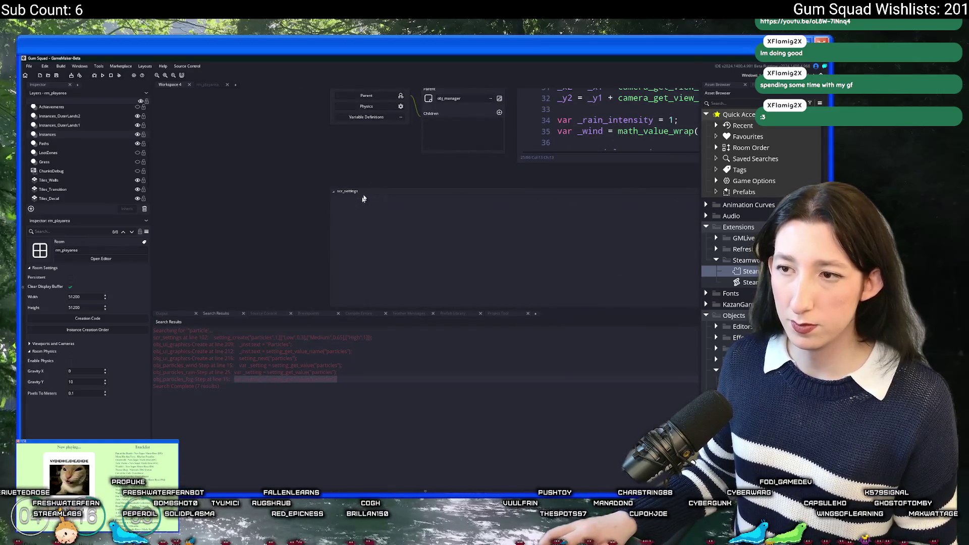
key("ctrl+t")
- Search the whole project for part_system_create
type("impact")
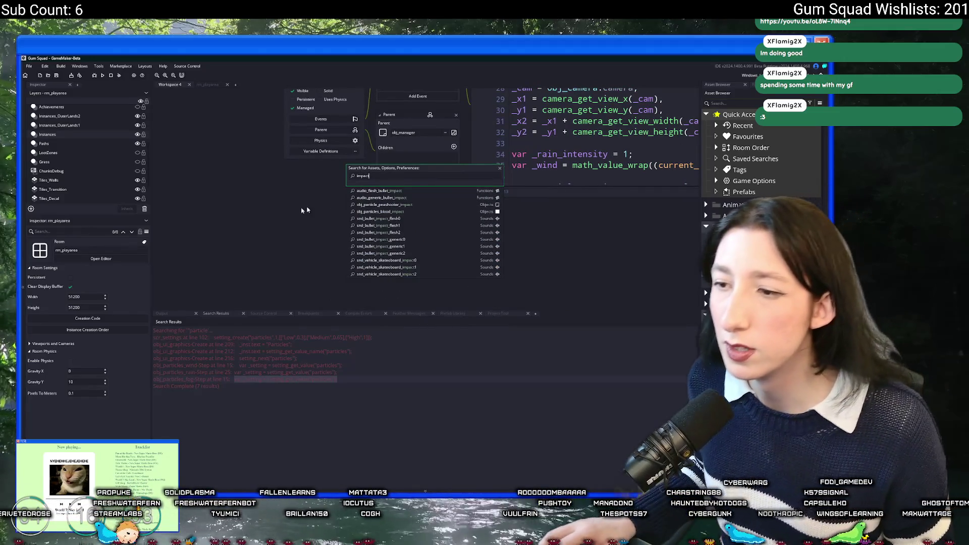
key("ctrl+shift+f")
type("pa_playerm")
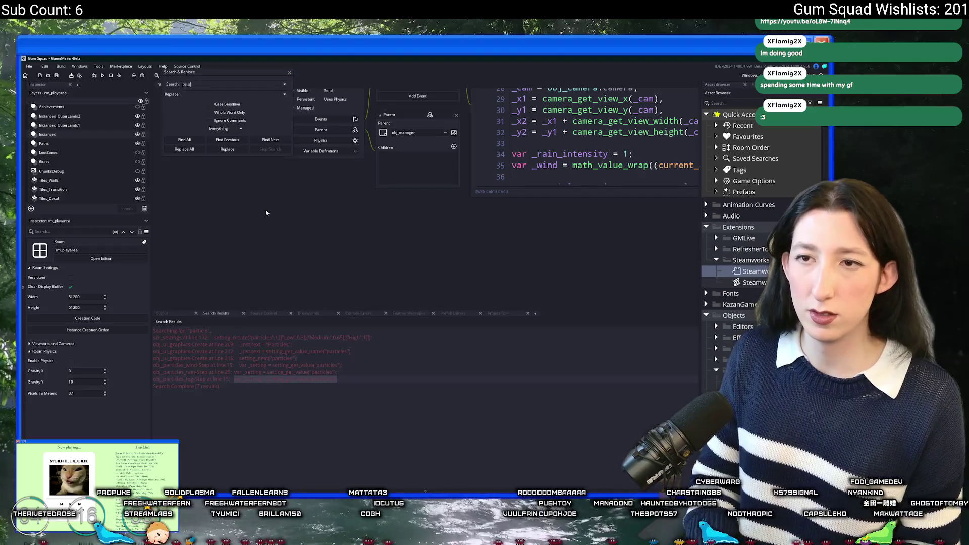
type("create")
key("Return")
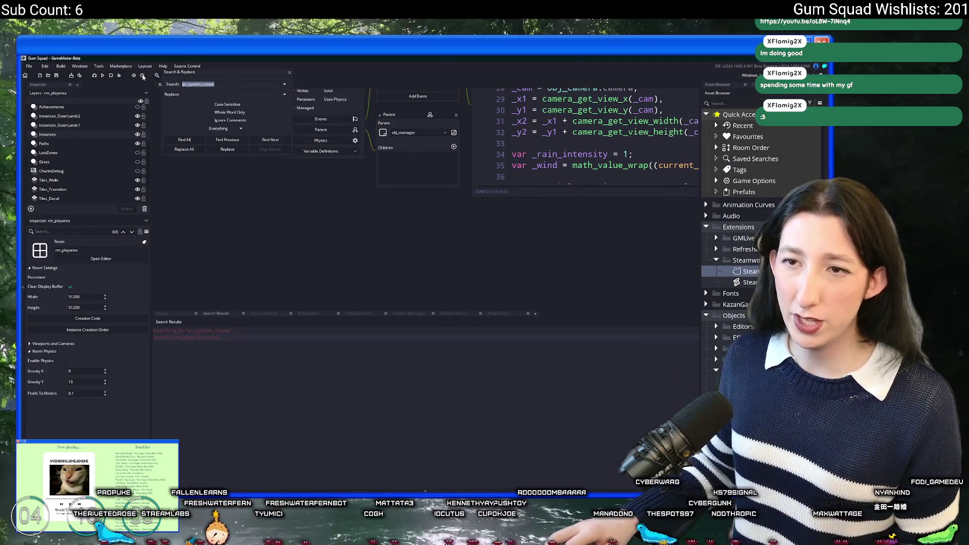
type("part_syste")
key("Return")
- Open obj_particle_peashooter_impact's Create code and delete its live_call lines
double_click(261, 365)
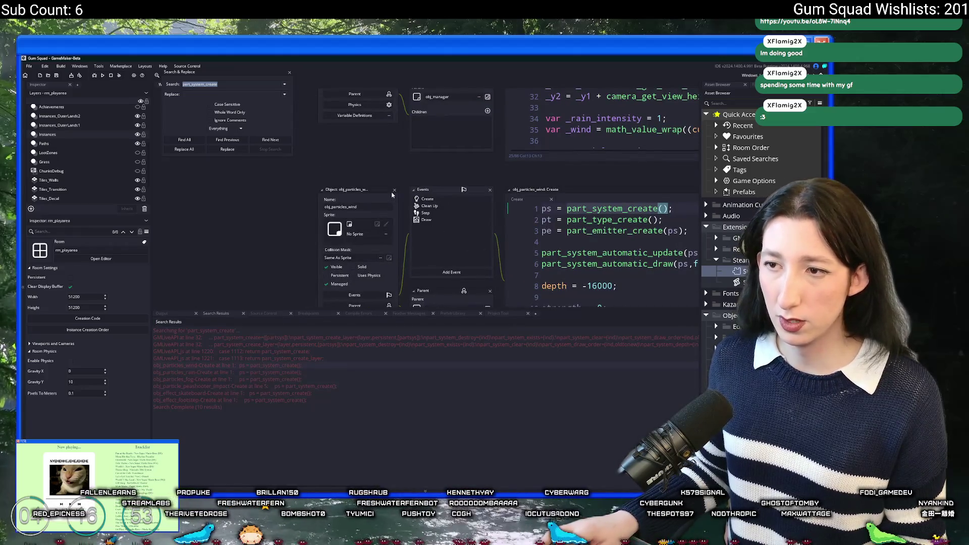
left_click(395, 191)
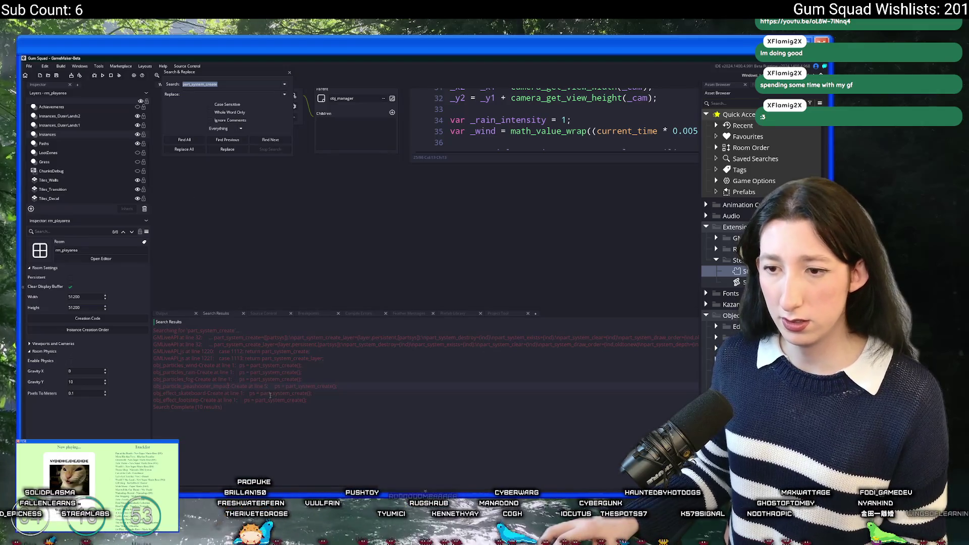
double_click(285, 387)
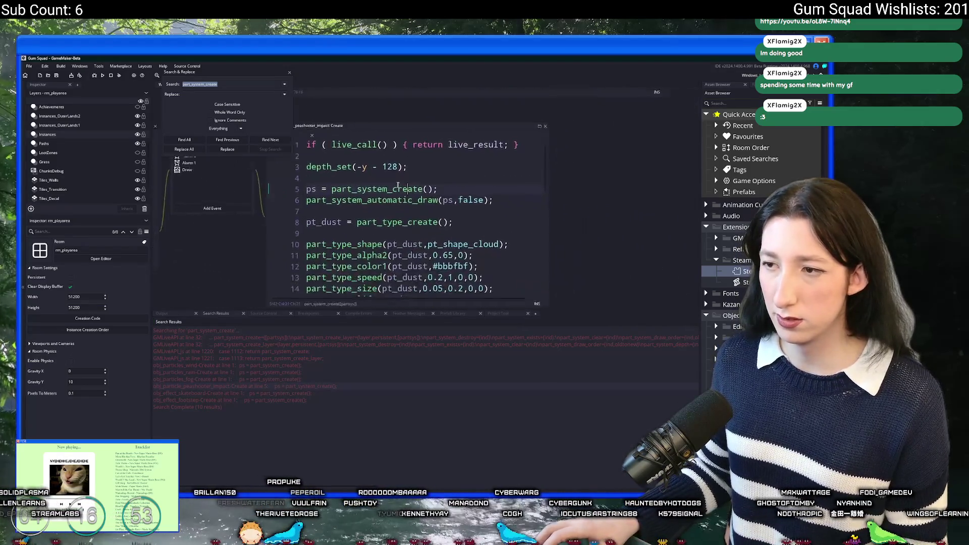
left_click_drag(362, 168, 362, 147)
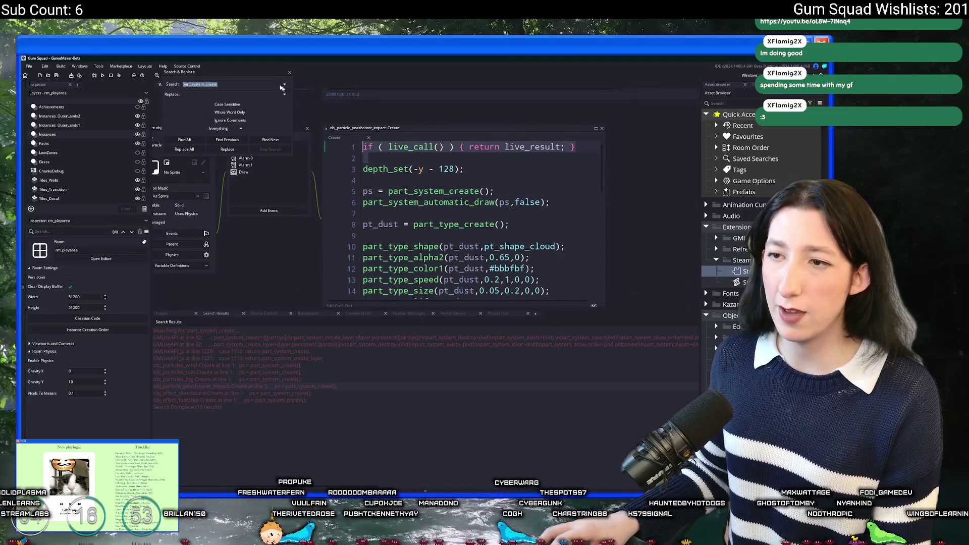
key("Delete")
- Review the Step, Alarm 0, Alarm 1, Draw and Clean Up events, then return to Create
left_click(254, 152)
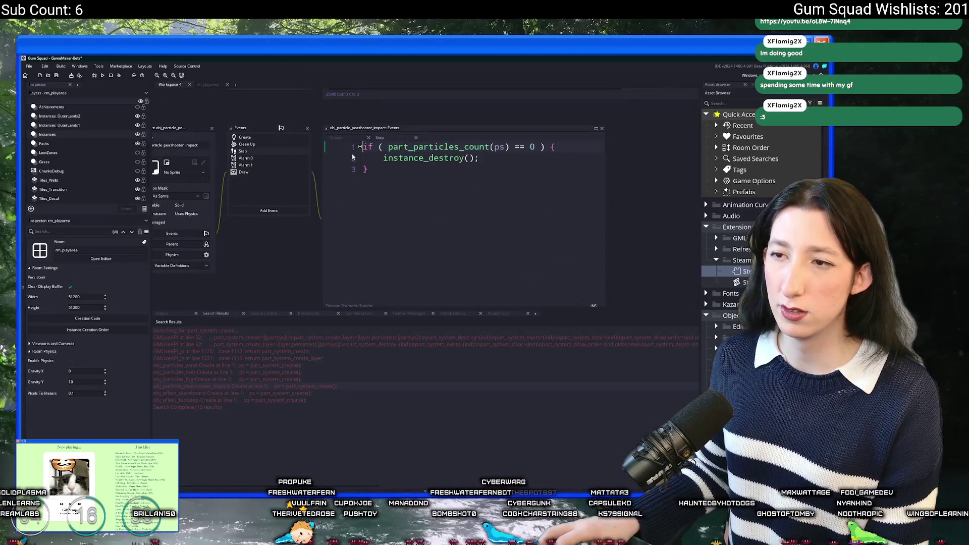
left_click(275, 158)
left_click(275, 165)
left_click(275, 172)
left_click(277, 144)
left_click(276, 139)
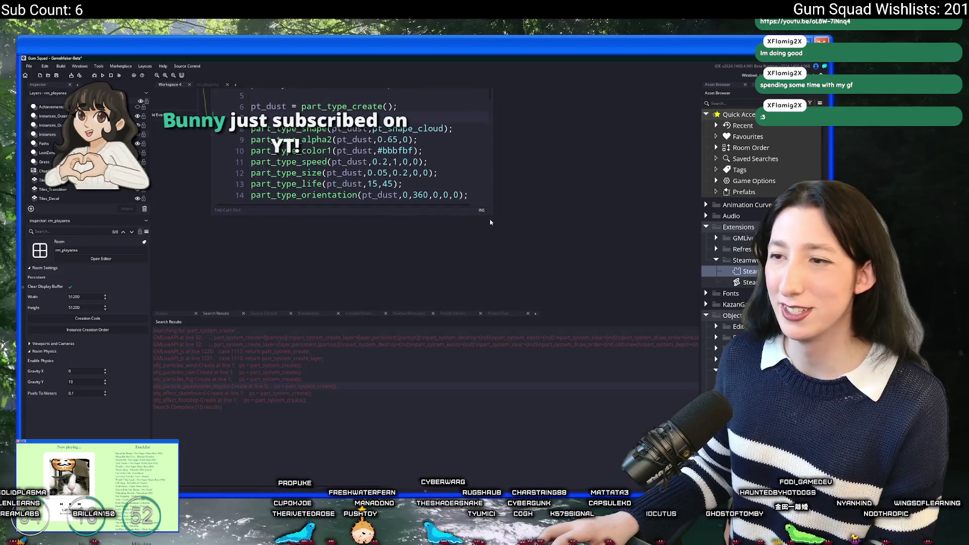
- Add the missing ';' after part_type_create() on line 16 and save
left_click_drag(492, 216, 563, 267)
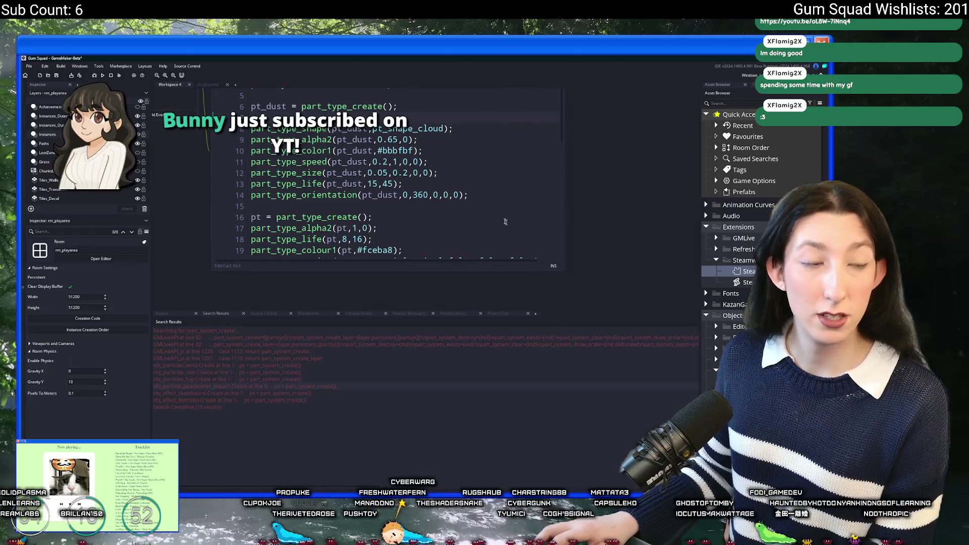
key("F12")
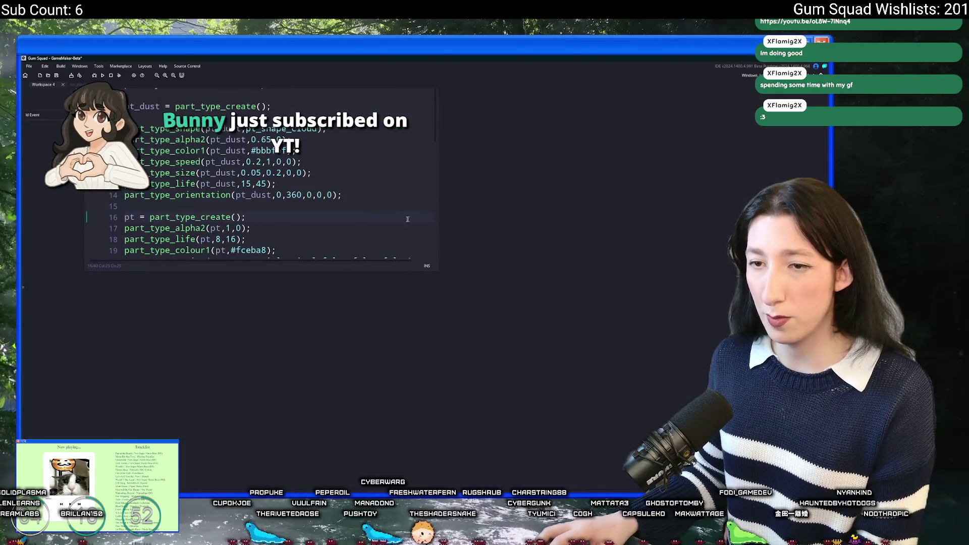
type(";")
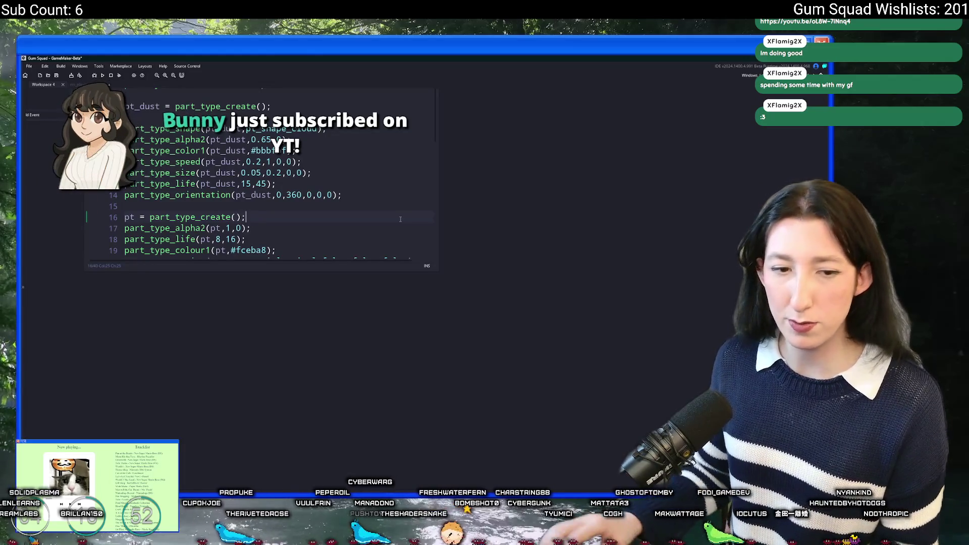
key("ctrl+s")
- Enlarge the code window and look over lines 6–27 of the Create code
mouse_move(482, 257)
left_mouse_down()
mouse_move(545, 359)
mouse_move(585, 388)
left_mouse_up()
scroll(419, 177, "down", 4)
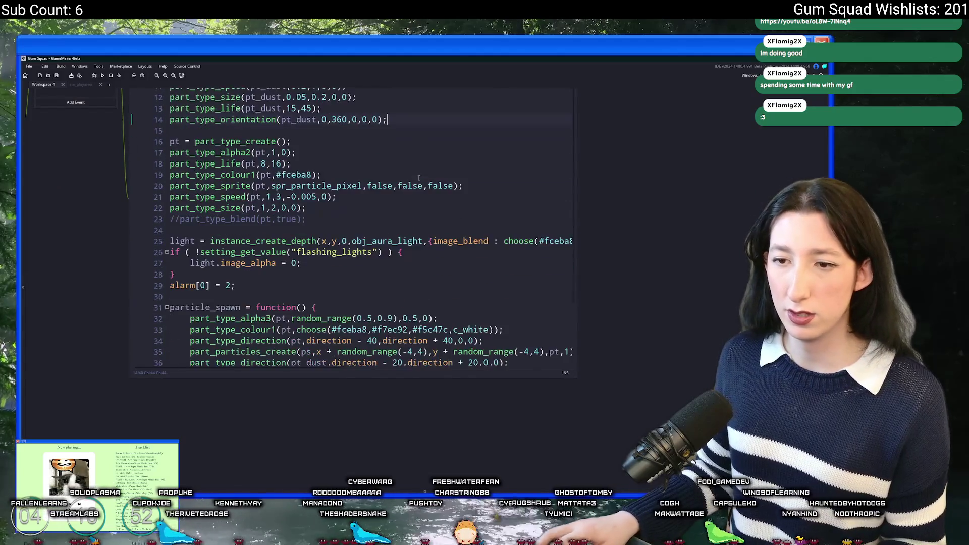
scroll(313, 200, "up", 1)
left_click(323, 180)
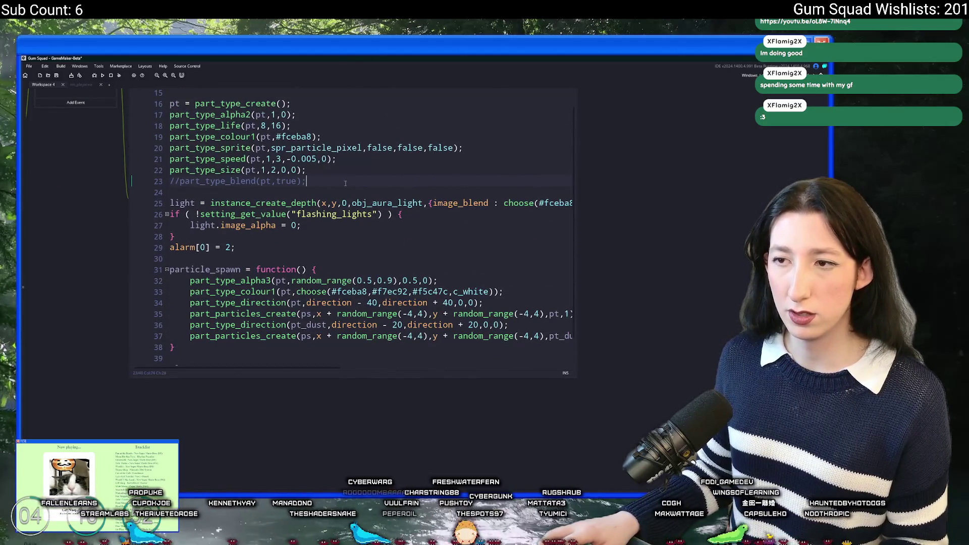
scroll(350, 114, "up", 2)
scroll(319, 171, "up", 2)
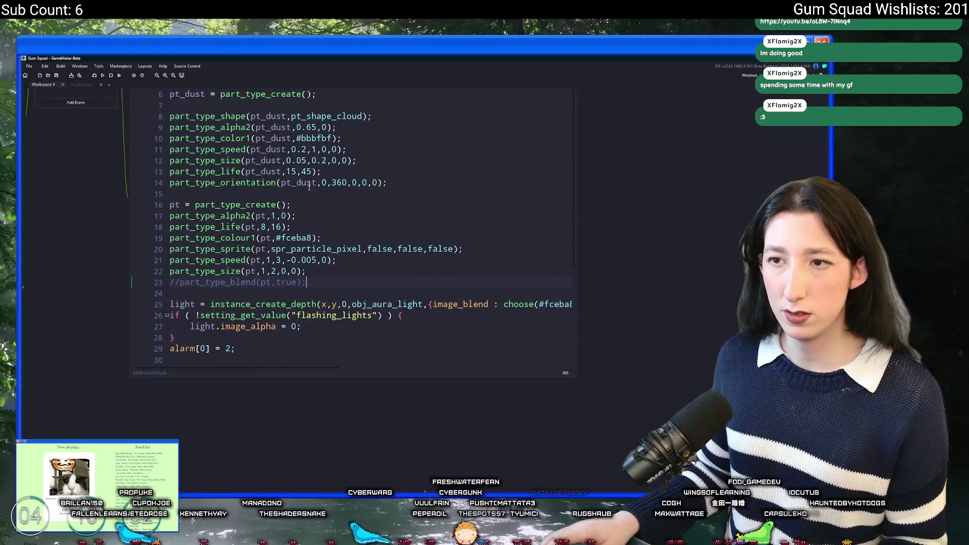
scroll(306, 206, "down", 4)
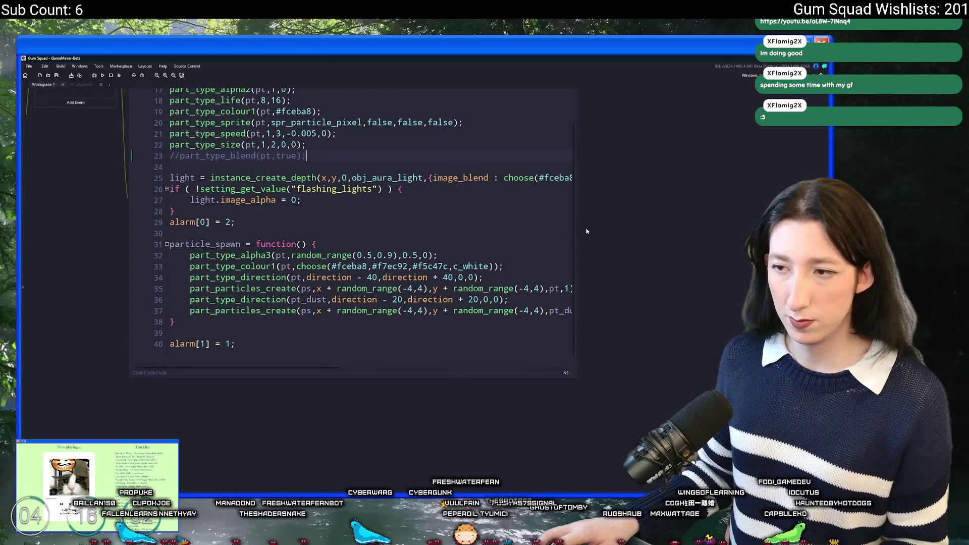
left_click_drag(577, 222, 671, 222)
scroll(203, 259, "up", 3)
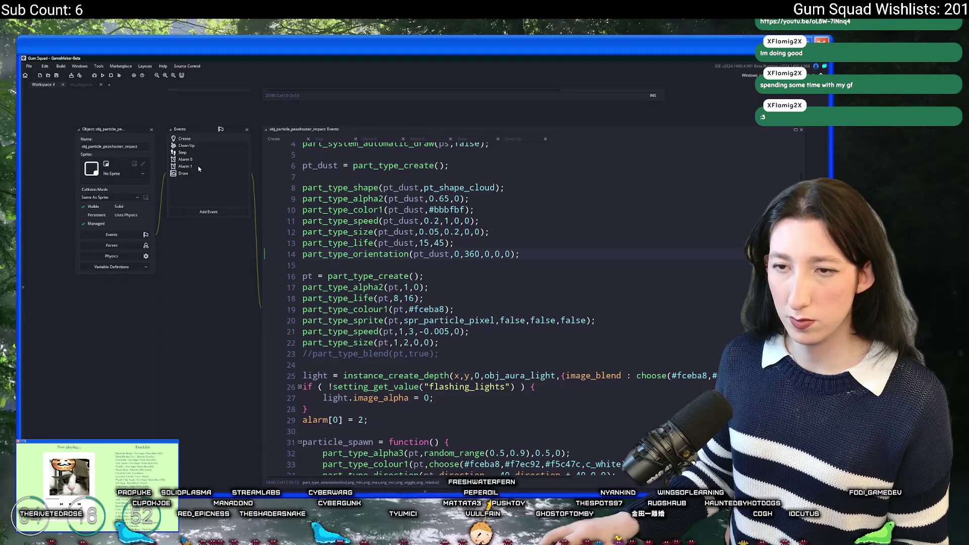
left_click(202, 160)
- In Alarm 1, paste the particles setting lookup and change repeat ( 15 ) to 15 * _setting
left_click(217, 168)
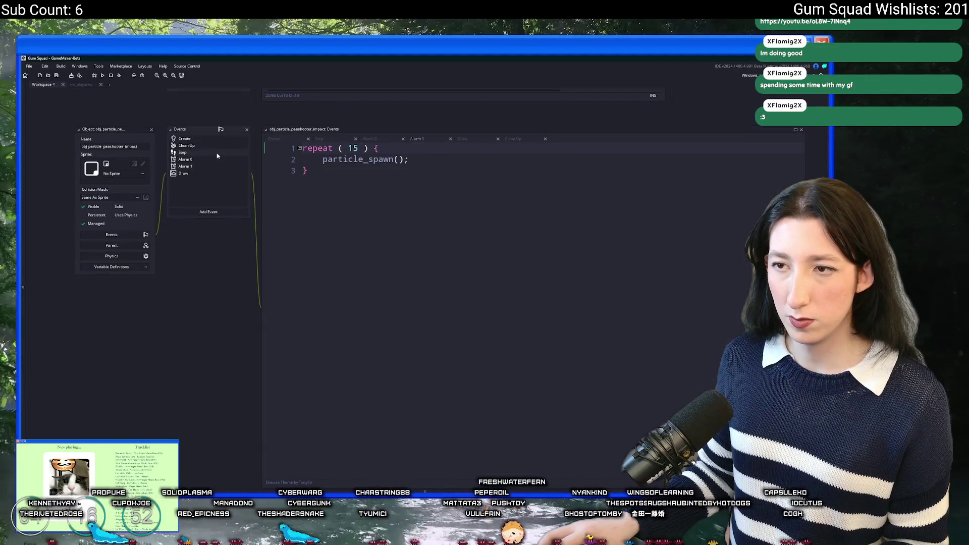
left_click(218, 141)
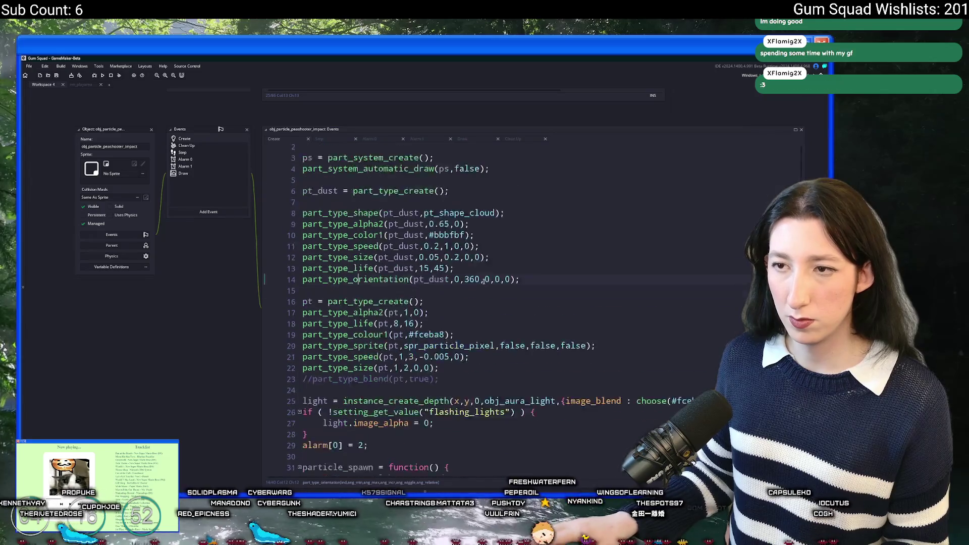
left_click(200, 167)
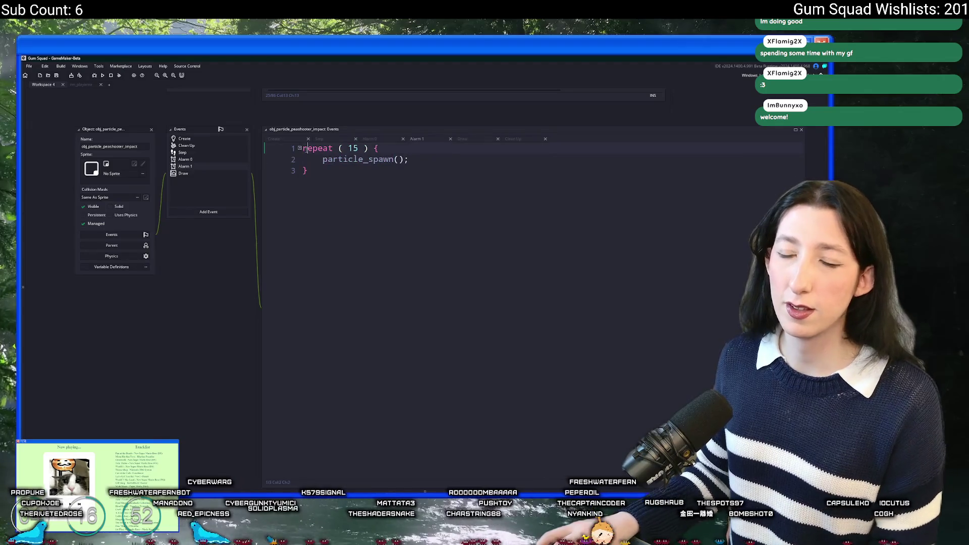
type("var _setting = setting_get_value(\"particles\");")
double_click(341, 154)
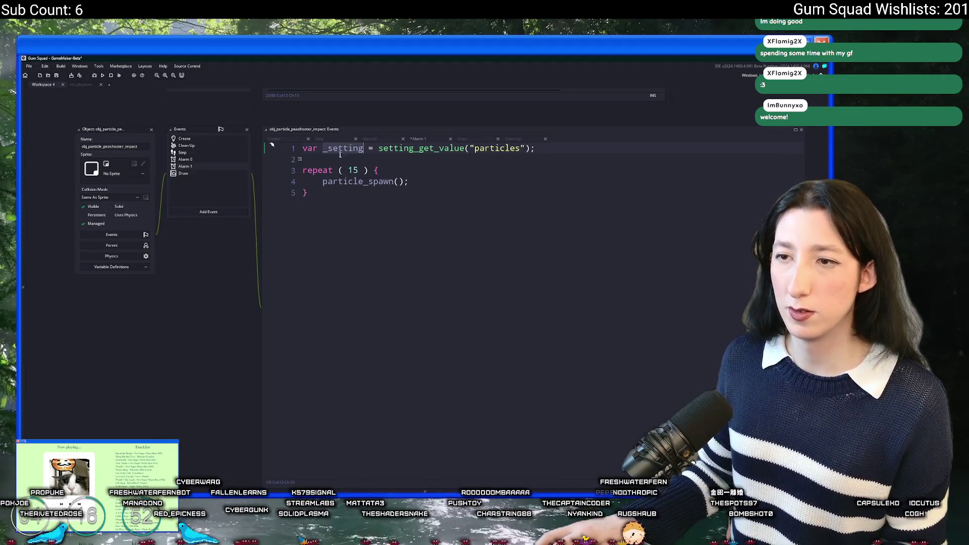
left_click(359, 170)
type("* _setting")
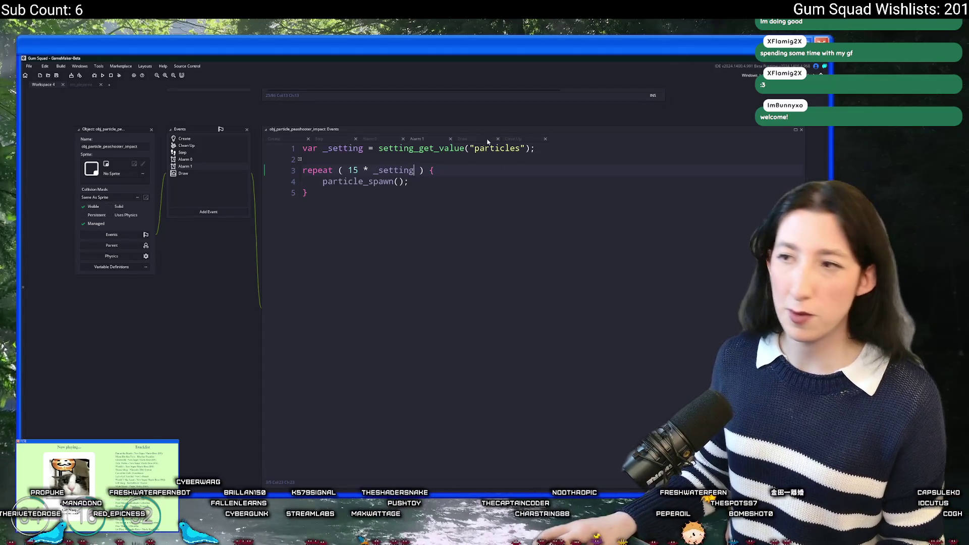
- Replace _setting with setting_get_value("particles"), delete the unused line, and close the object editor
left_click(378, 147)
mouse_move(379, 148)
left_mouse_down()
mouse_move(532, 148)
mouse_move(228, 156)
left_mouse_up()
key("ctrl+c")
double_click(394, 170)
key("ctrl+v")
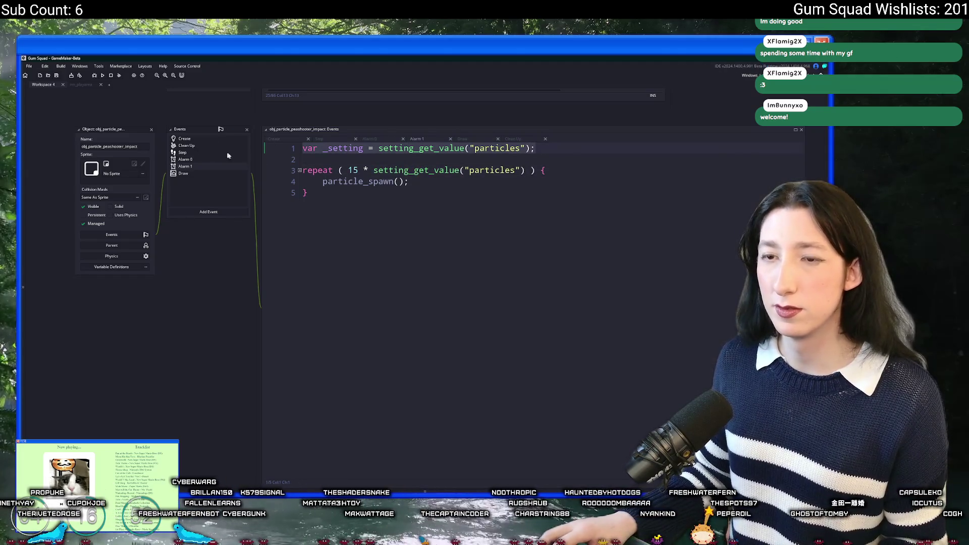
key("Delete")
key("Delete")
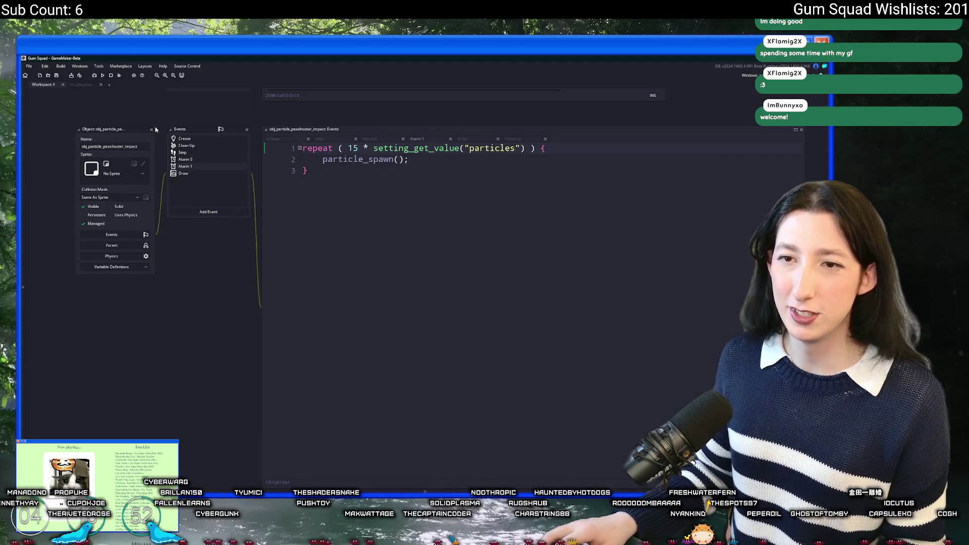
left_click(152, 130)
- Open obj_effect_skateboard's Create code from the search results
mouse_move(227, 471)
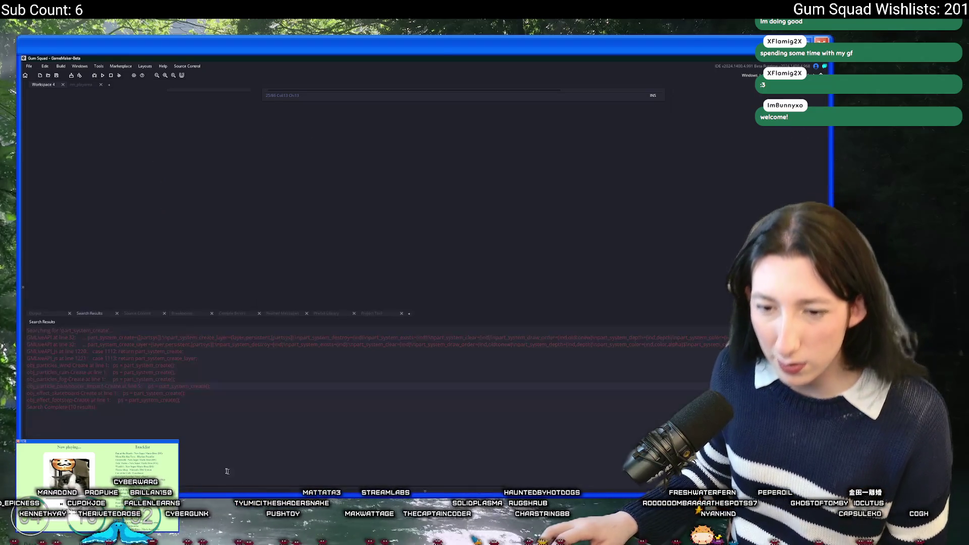
double_click(76, 392)
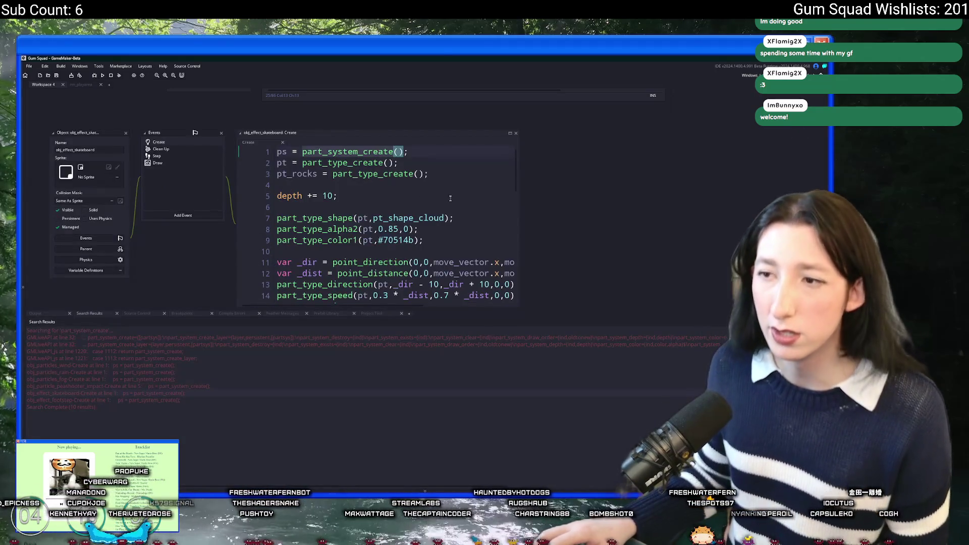
scroll(451, 198, "down", 2)
left_click(463, 247)
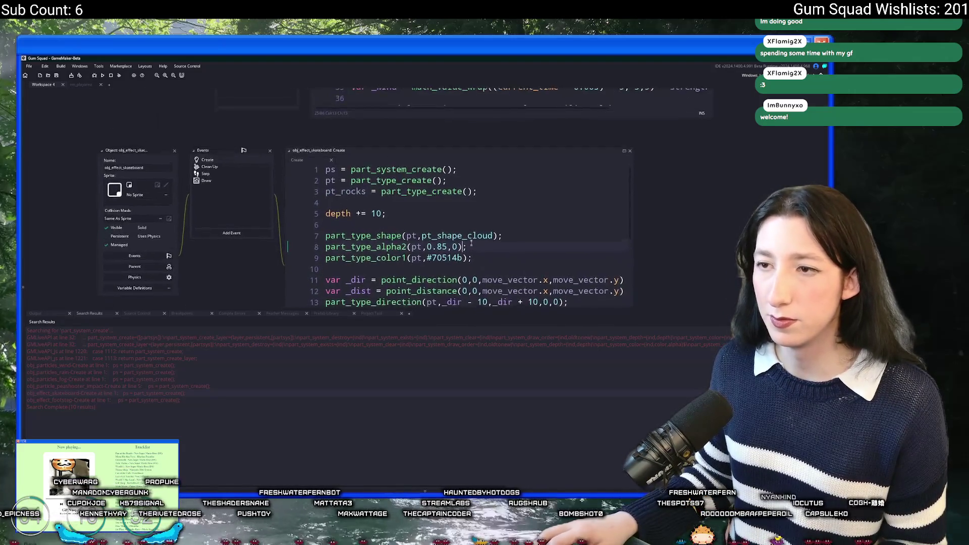
left_click(397, 157)
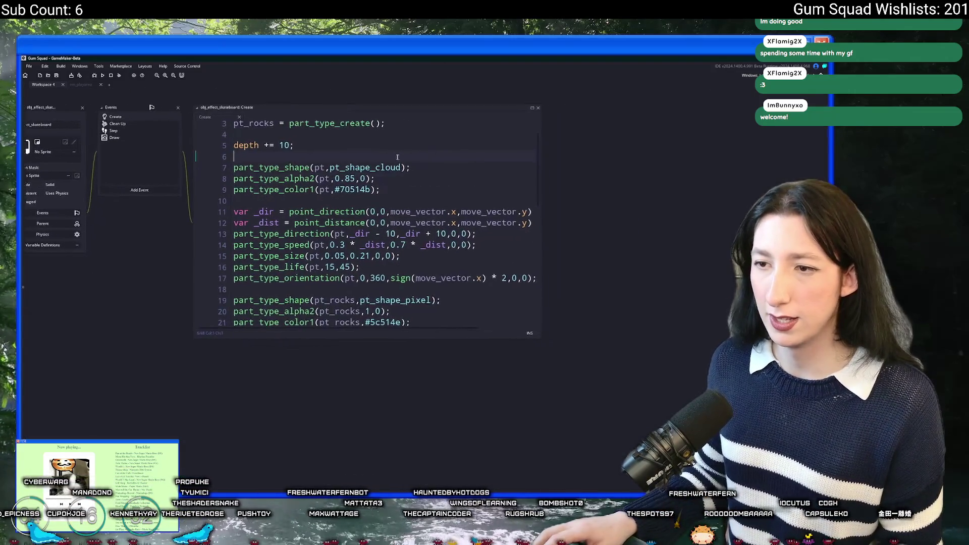
scroll(397, 157, "down", 7)
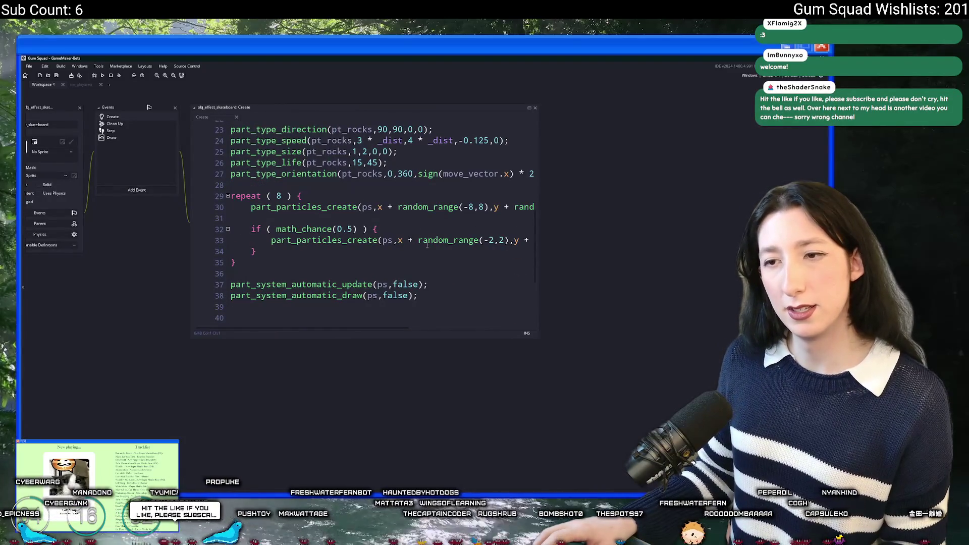
scroll(367, 202, "up", 1)
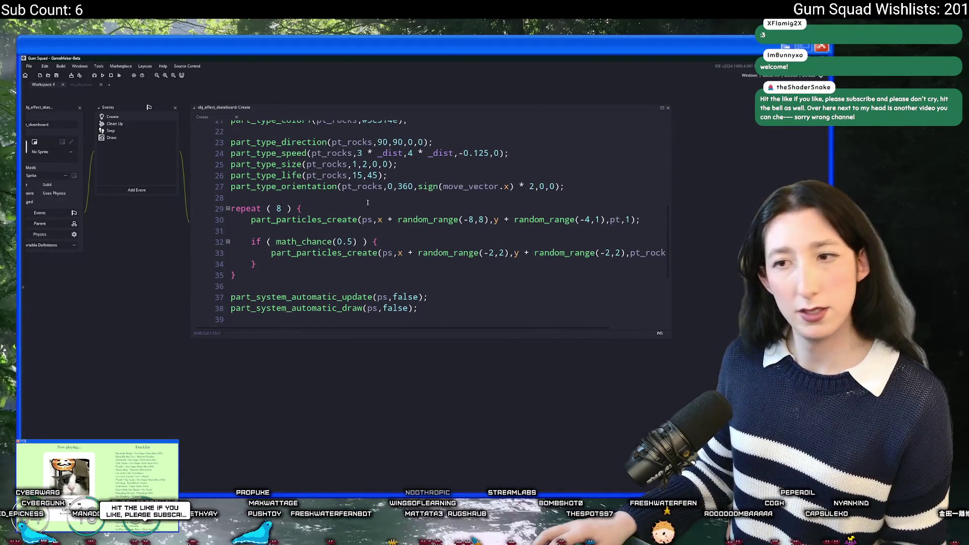
- Paste the particles setting lookup line above the repeat ( 8 ) loop
left_click(367, 202)
key("ctrl+v")
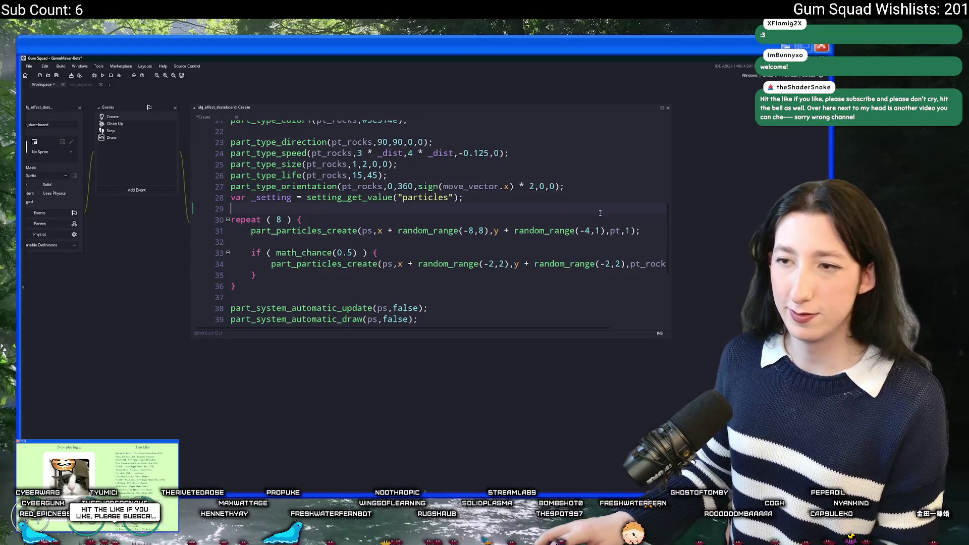
key("Up")
key("Home")
key("Return")
left_click(288, 231)
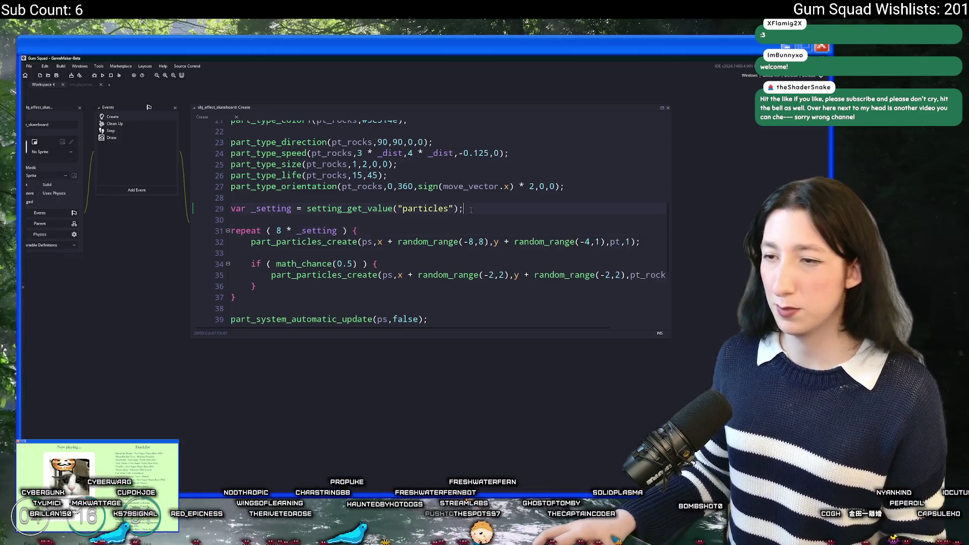
- Make the loop repeat 8 * setting_get_value("particles") and delete the unused _setting line
left_click(307, 209)
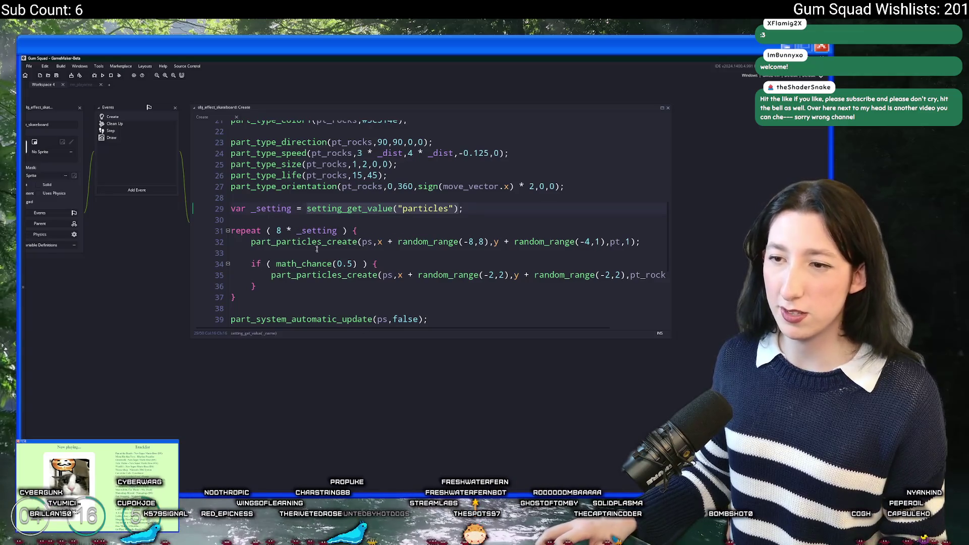
key("ctrl+c")
double_click(318, 231)
key("ctrl+v")
left_click(193, 211)
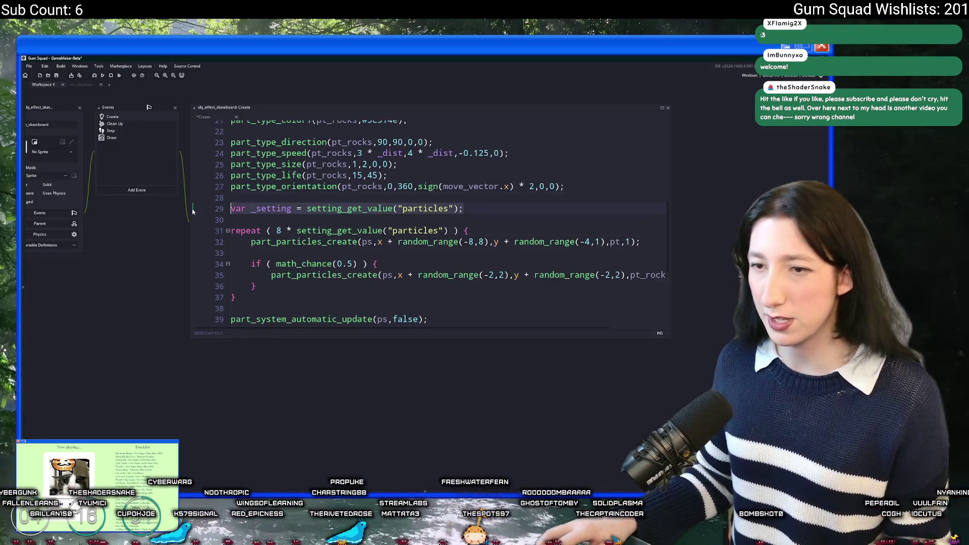
key("shift+End")
key("BackSpace")
key("BackSpace")
key("BackSpace")
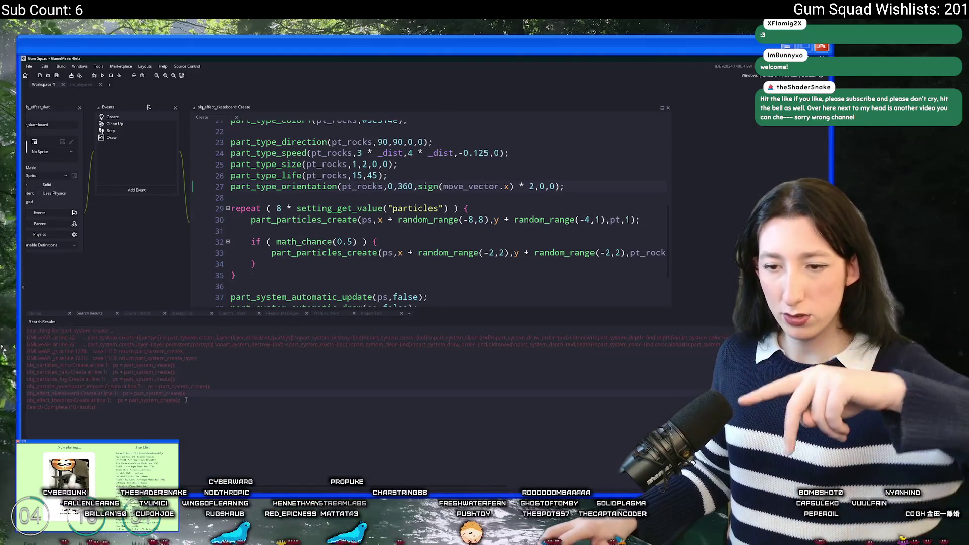
double_click(185, 400)
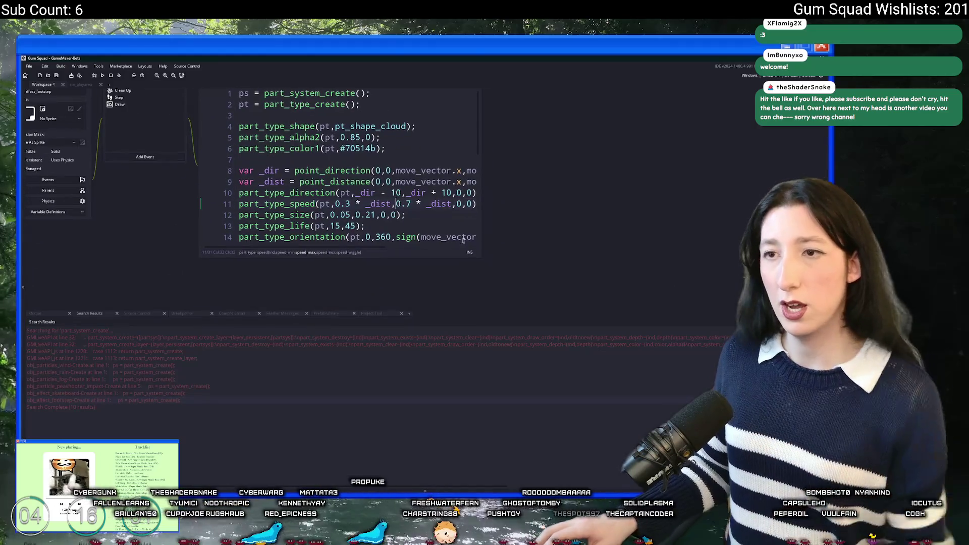
- Change the footstep loop to repeat ( 8 * setting_get_value("particles") ) and run the game with F5
left_click_drag(481, 257, 585, 303)
scroll(404, 202, "down", 4)
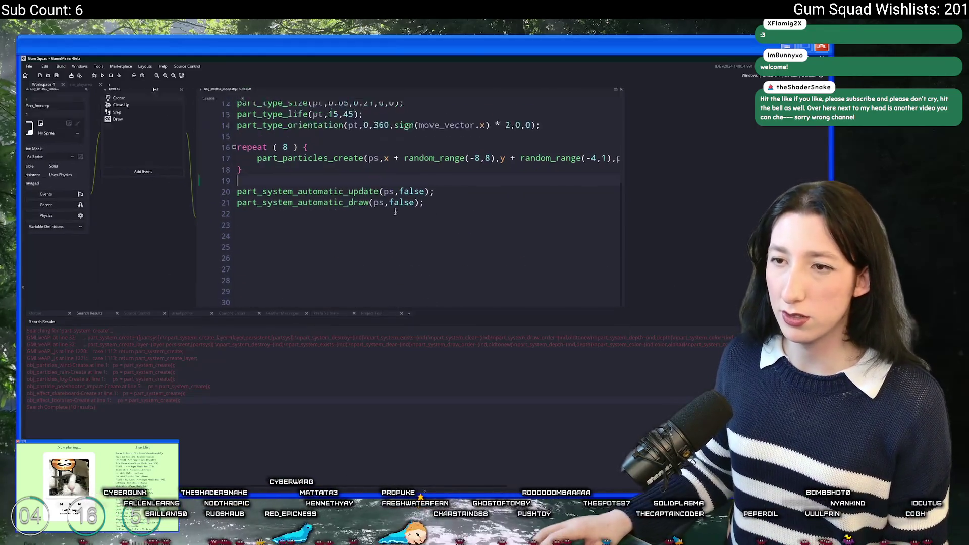
left_click(272, 197)
key("ctrl+v")
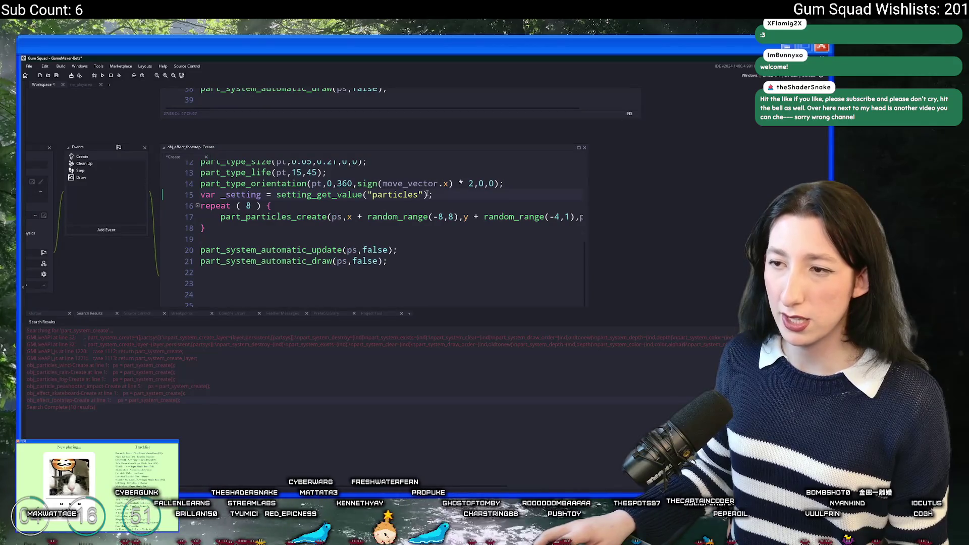
left_click(261, 195)
left_click_drag(276, 195, 430, 195)
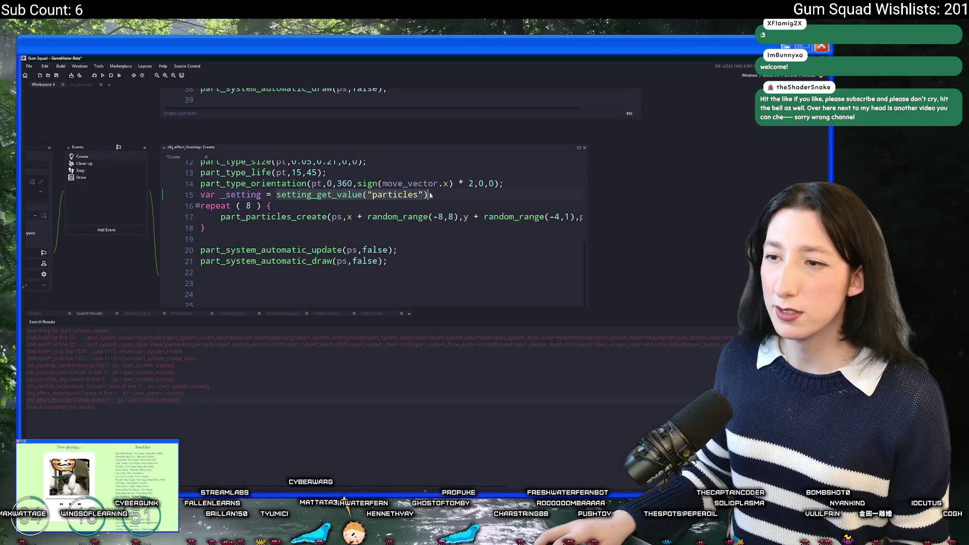
key("ctrl+z")
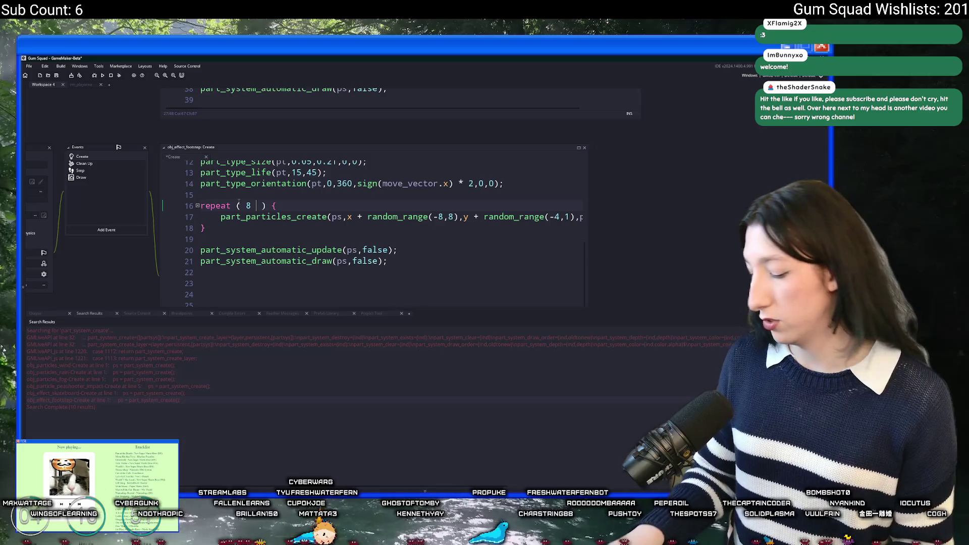
type("*")
key("ctrl+v")
key("F5")
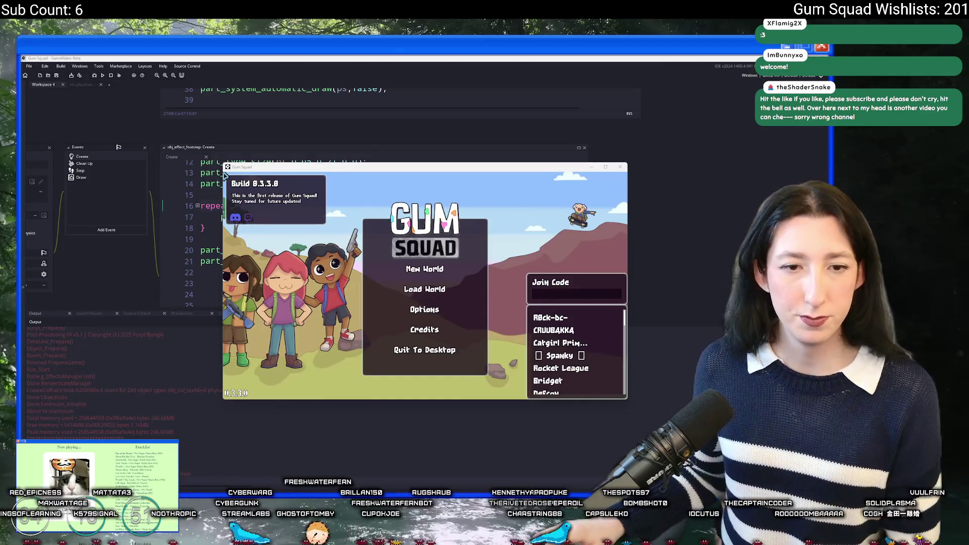
- Maximize the game, host a New World lobby, and set Particles from Low to Medium
left_click_drag(423, 179, 440, 59)
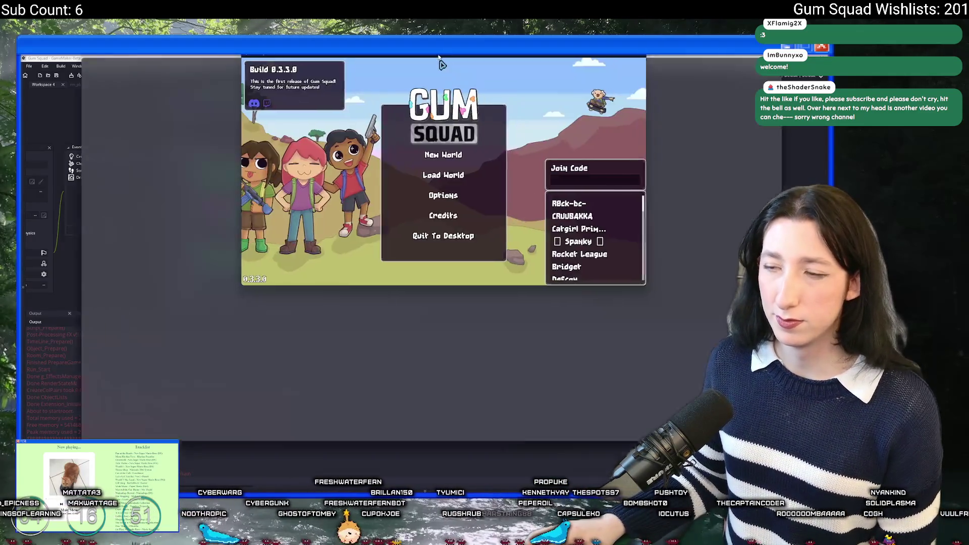
left_click(428, 244)
left_click(422, 379)
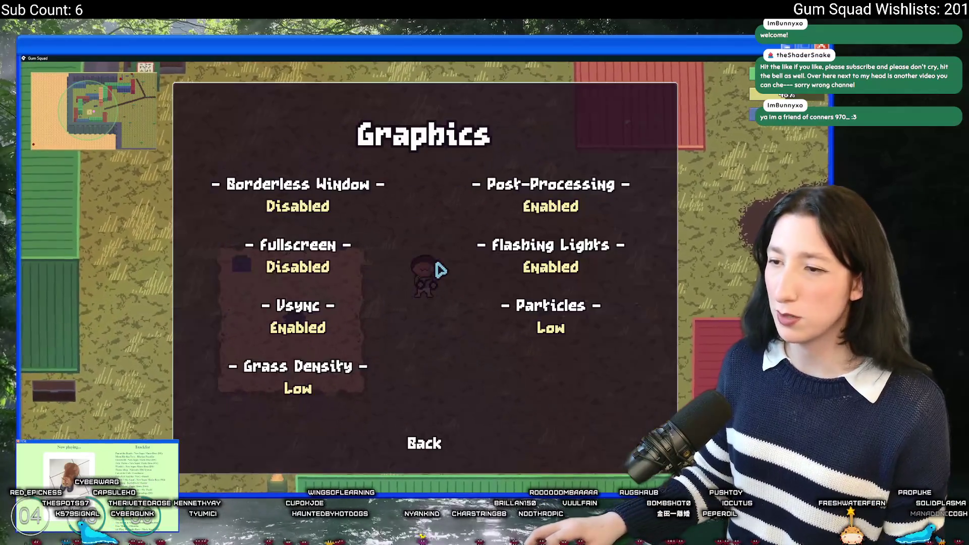
left_click(557, 328)
key("Escape")
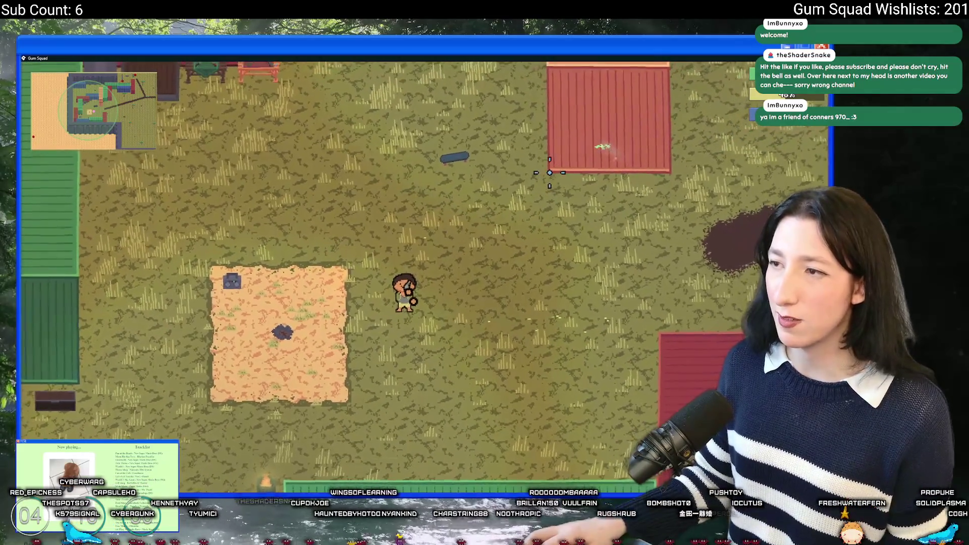
- Walk toward the skateboard and recheck the Graphics settings in Options
key("s")
key("d")
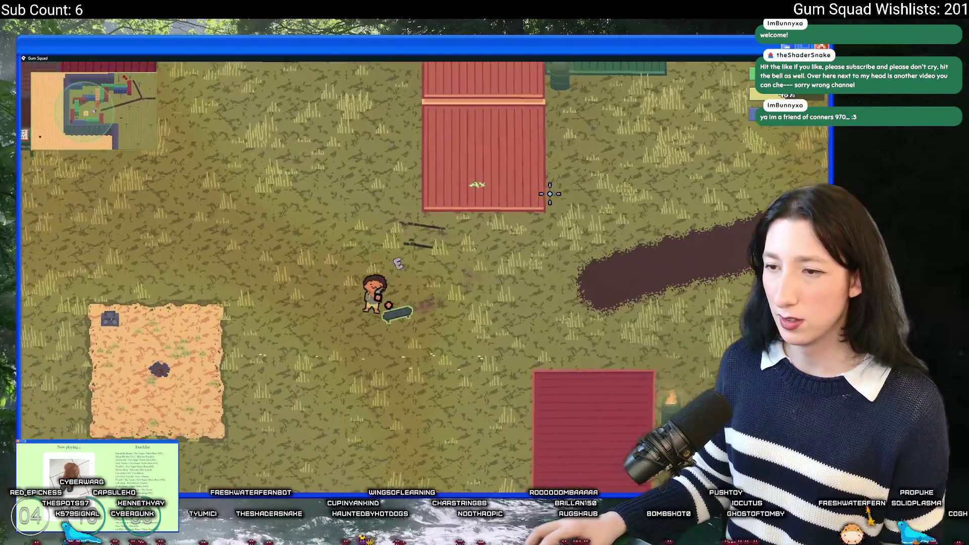
key("Escape")
left_click(434, 283)
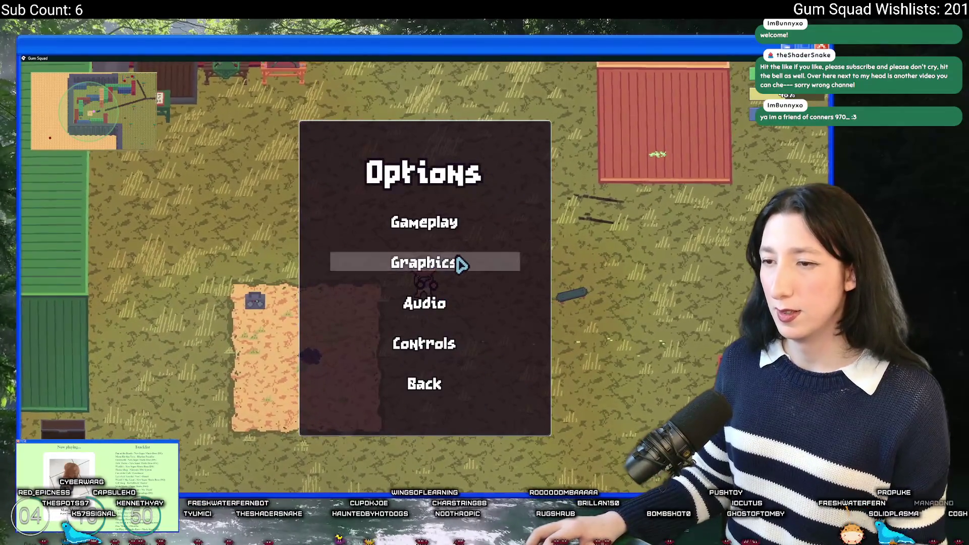
left_click(456, 261)
key("Escape")
- Walk around with WASD to watch the particle effects, then leave the game
key("d")
key("w")
key("a")
key("s")
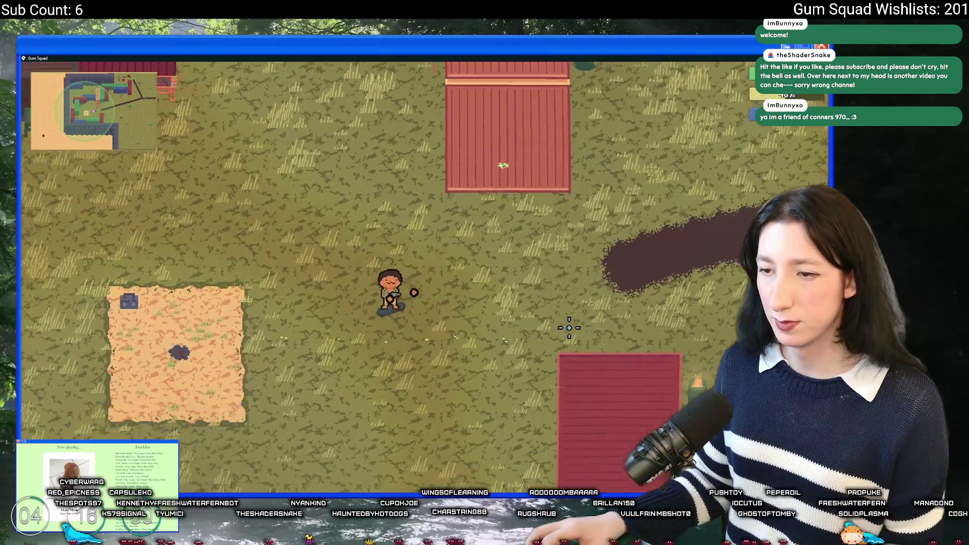
key("w")
key("a")
key("s")
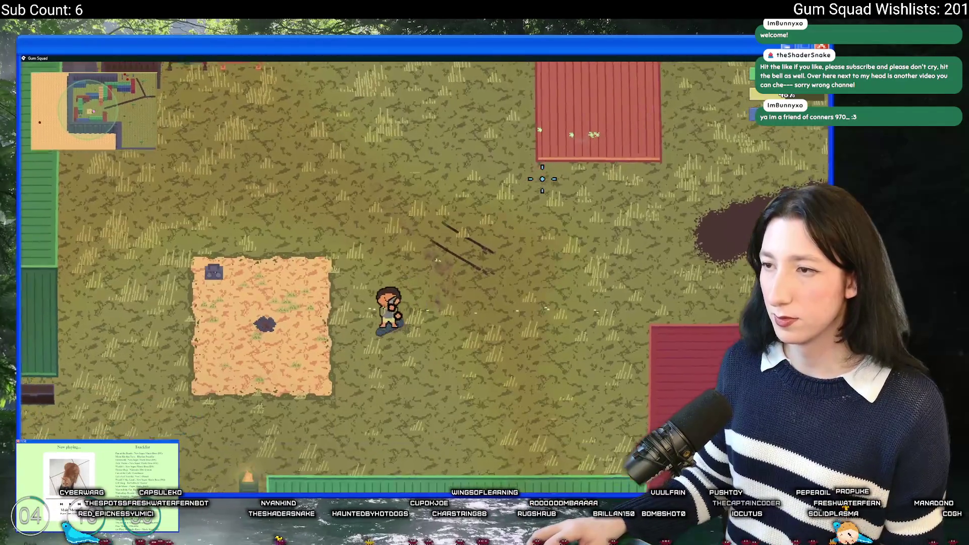
key("Escape")
key("Escape")
key("alt+Tab")
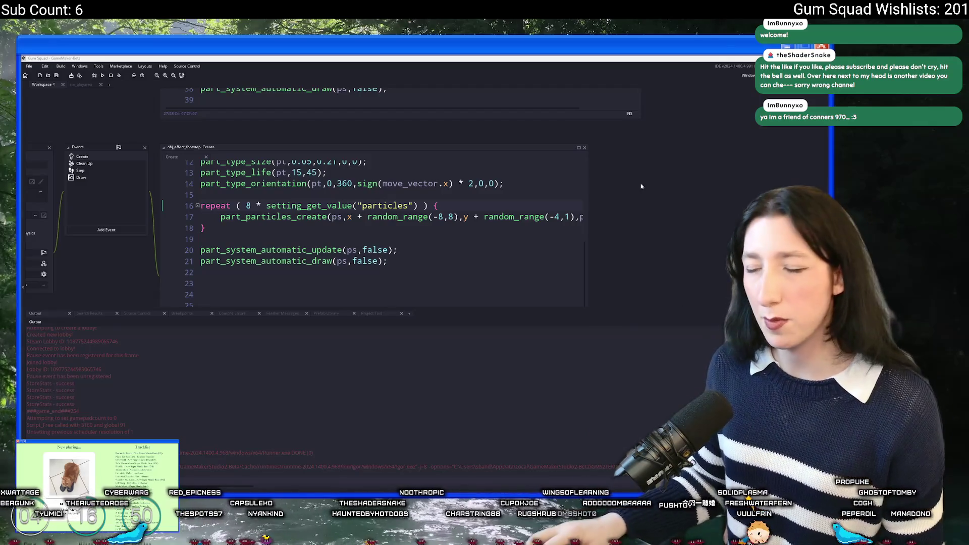
- Scroll back to the skateboard effect's scaled repeat loop, then switch to GitHub Desktop
left_click(416, 217)
scroll(308, 273, "left", 3)
scroll(308, 274, "up", 3)
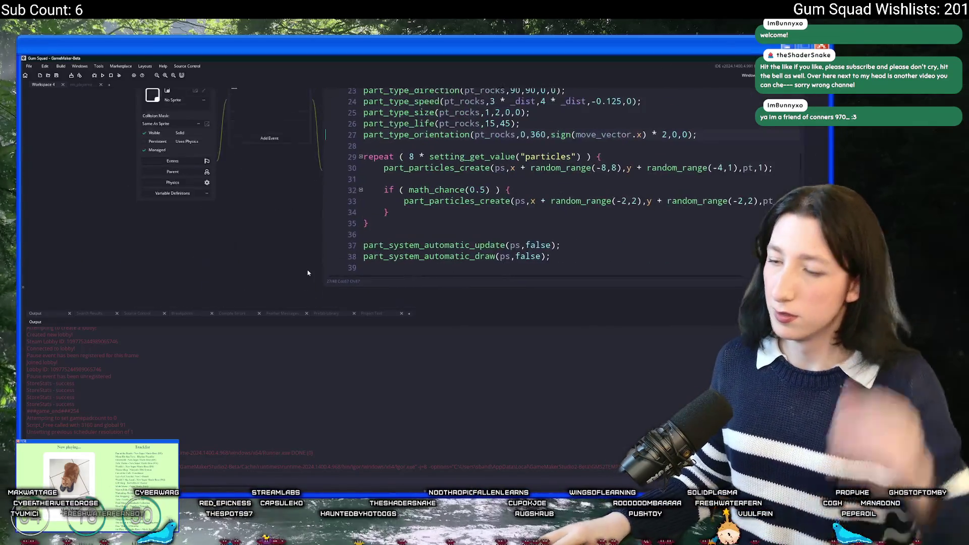
scroll(277, 217, "up", 3)
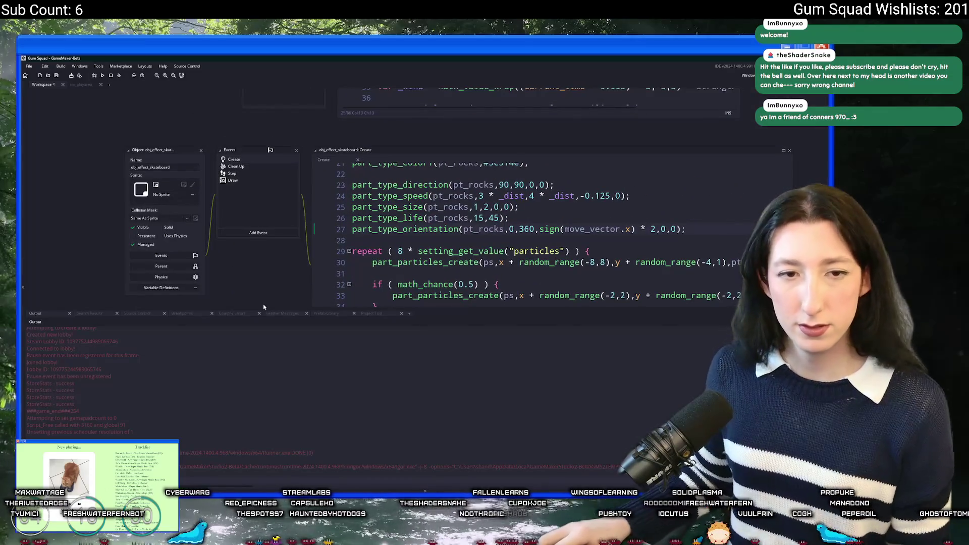
key("alt+Tab")
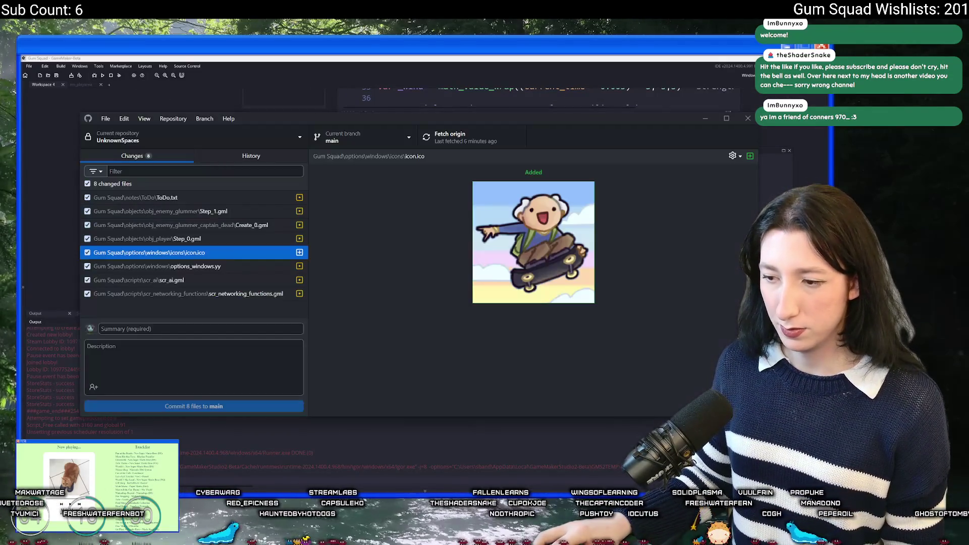
- View the obj_player Step_0.gml diff in the Changes list
left_click(196, 293)
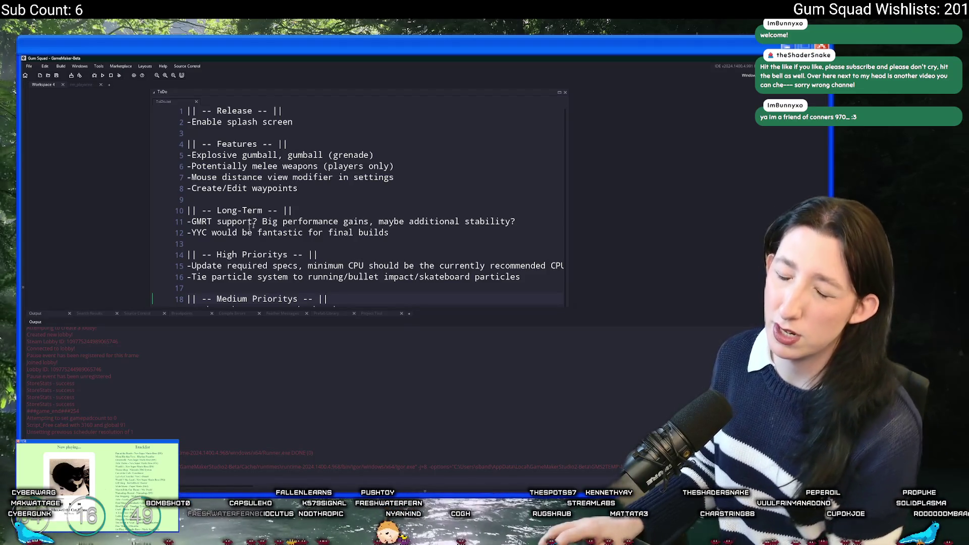
- Delete the finished tie-particle-system task line from High Prioritys and save ToDo.txt
scroll(465, 236, "down", 3)
left_click_drag(538, 241, 168, 242)
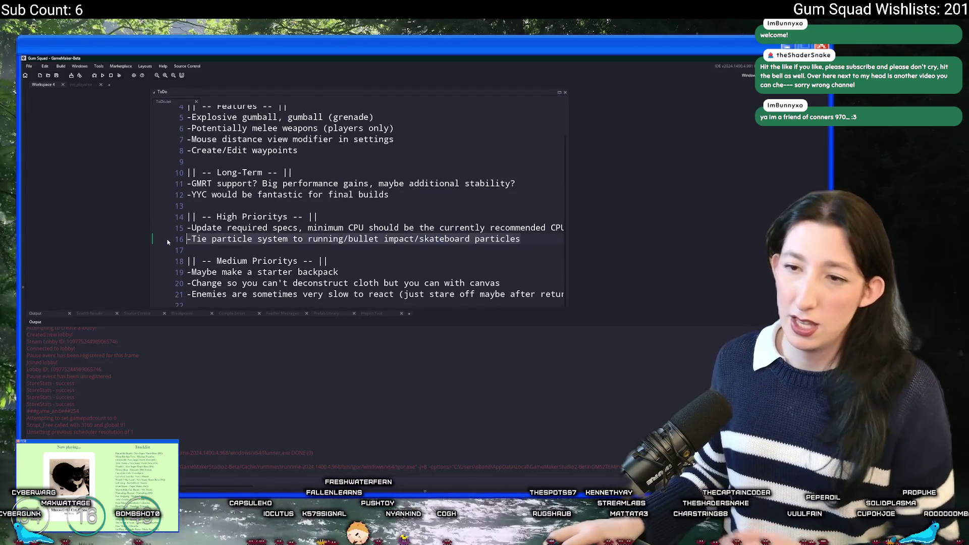
key("BackSpace")
key("BackSpace")
left_click(385, 242)
key("ctrl+s")
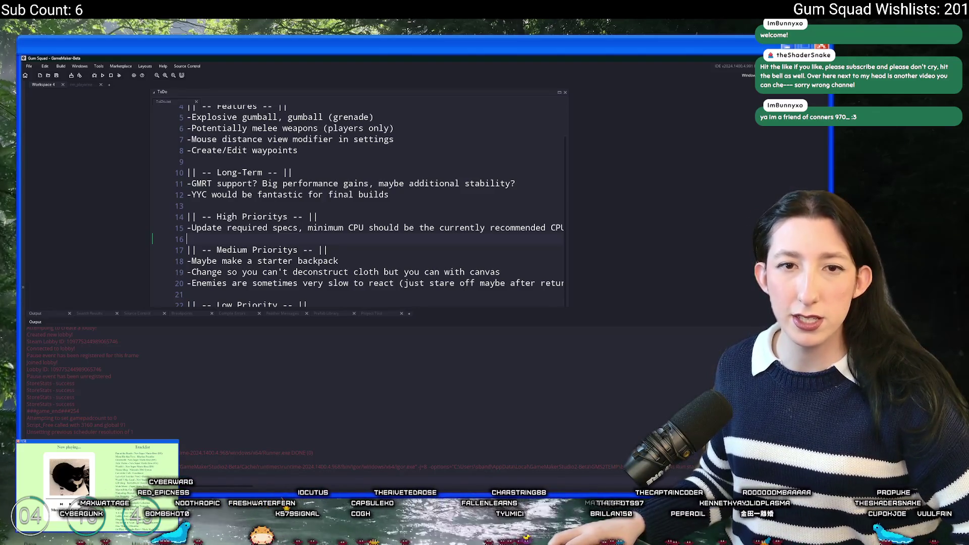
- Scroll down the notes and widen the ToDo editor so full lines show
scroll(347, 227, "down", 1)
scroll(398, 241, "down", 1)
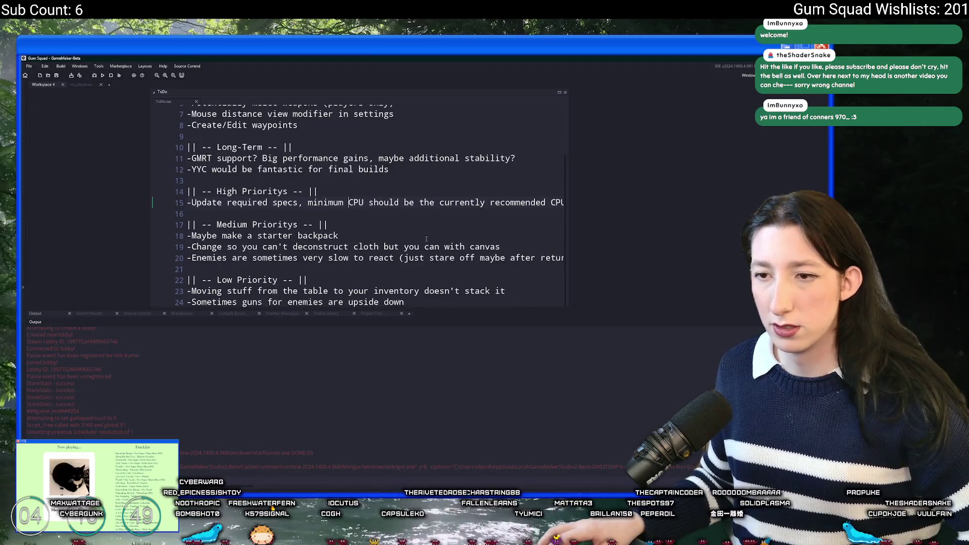
left_click(400, 205)
scroll(459, 237, "down", 1)
left_click_drag(520, 228, 604, 229)
left_click(506, 227)
scroll(470, 222, "down", 2)
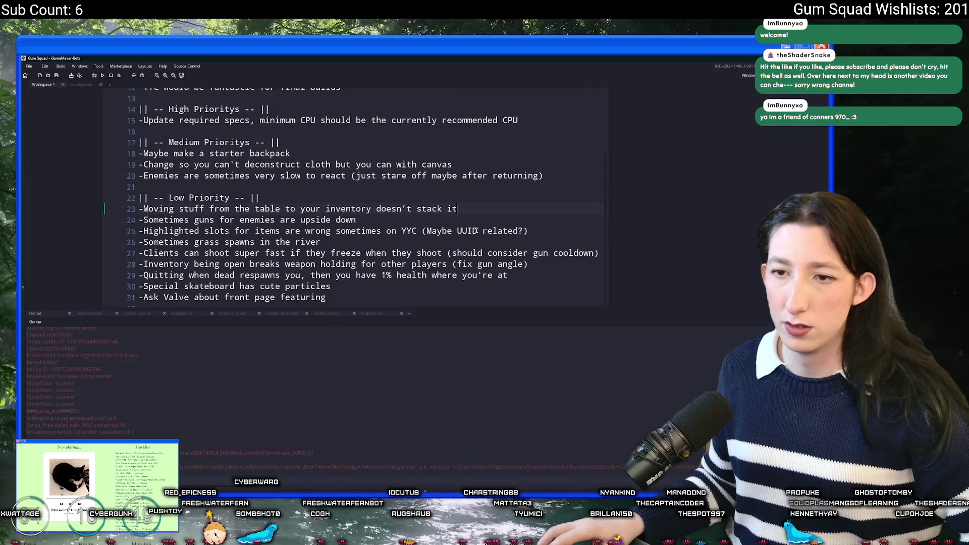
left_click(449, 204)
- Look through the Low Priority and Misc items, then return to GitHub Desktop
left_click(428, 217)
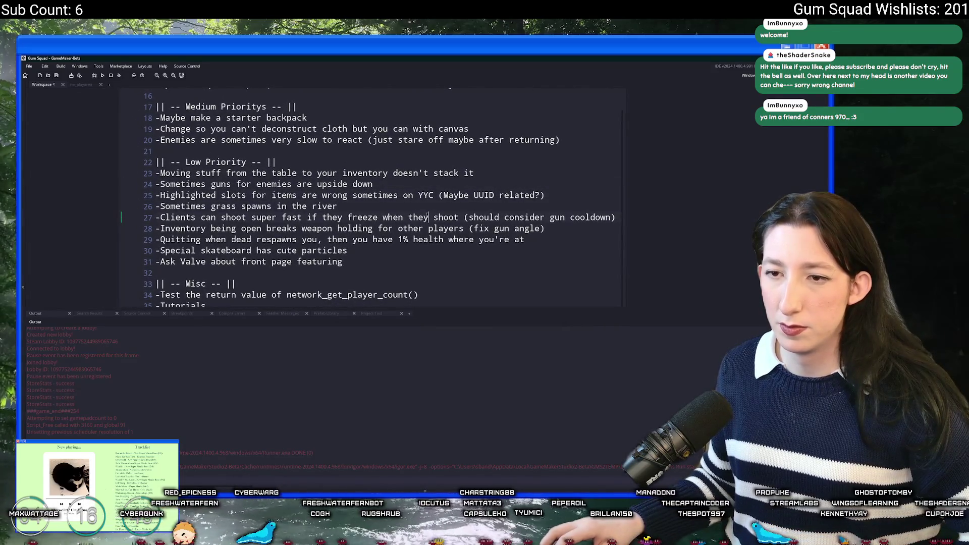
left_click(383, 239)
left_click(334, 251)
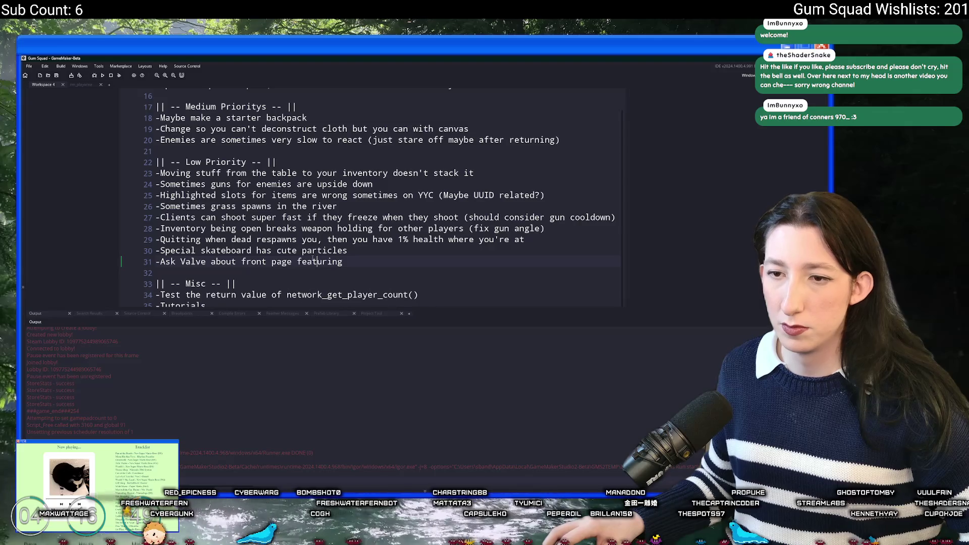
scroll(354, 237, "down", 3)
left_click(386, 227)
scroll(386, 227, "up", 4)
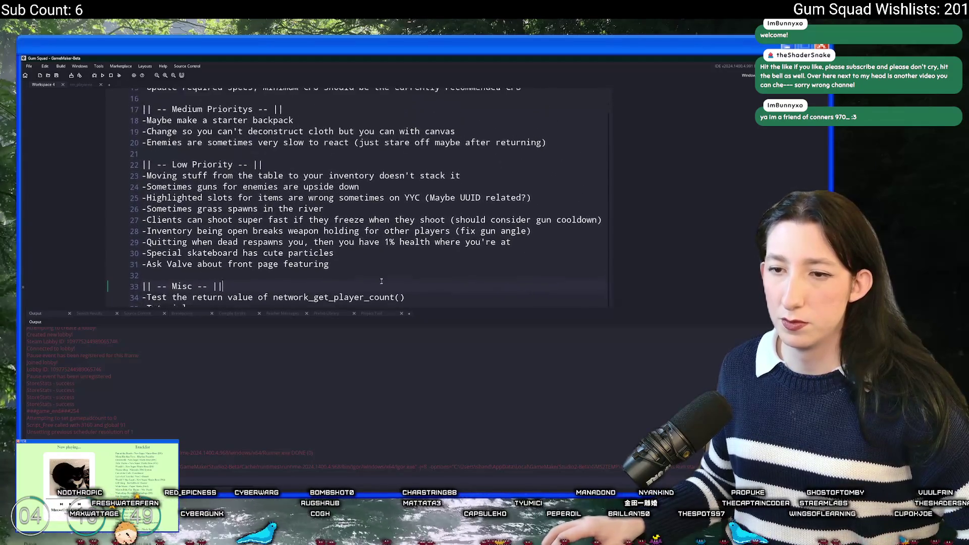
left_click(264, 229)
left_click_drag(627, 308, 627, 364)
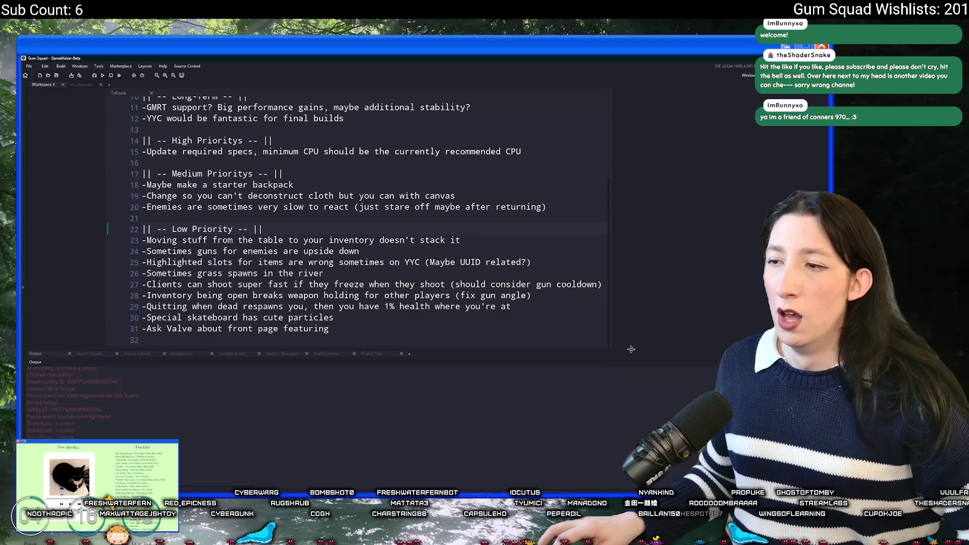
scroll(479, 221, "up", 3)
left_click(463, 201)
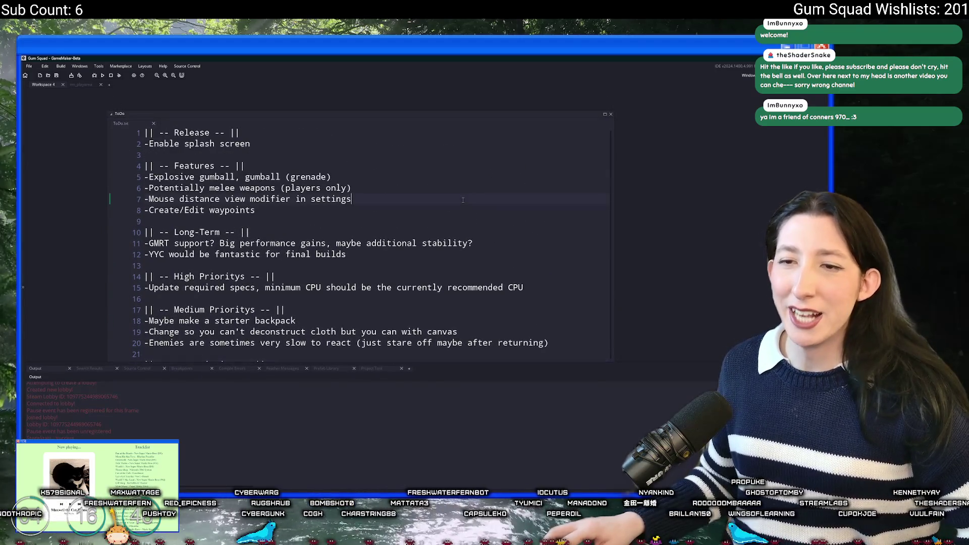
key("alt+Tab")
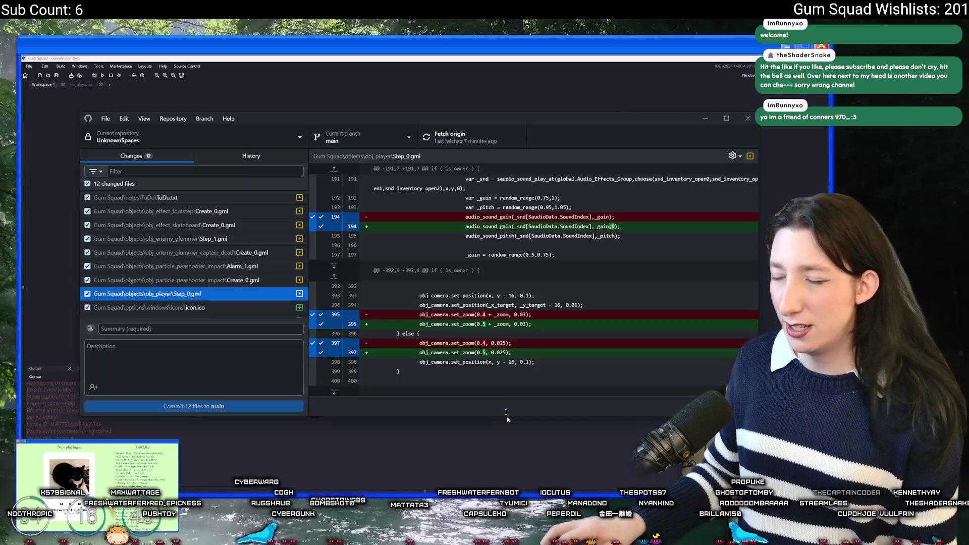
- Write the commit summary 'Particles are tied to the settings and icon added'
left_click(214, 329)
type("Particles are tied to teh sett")
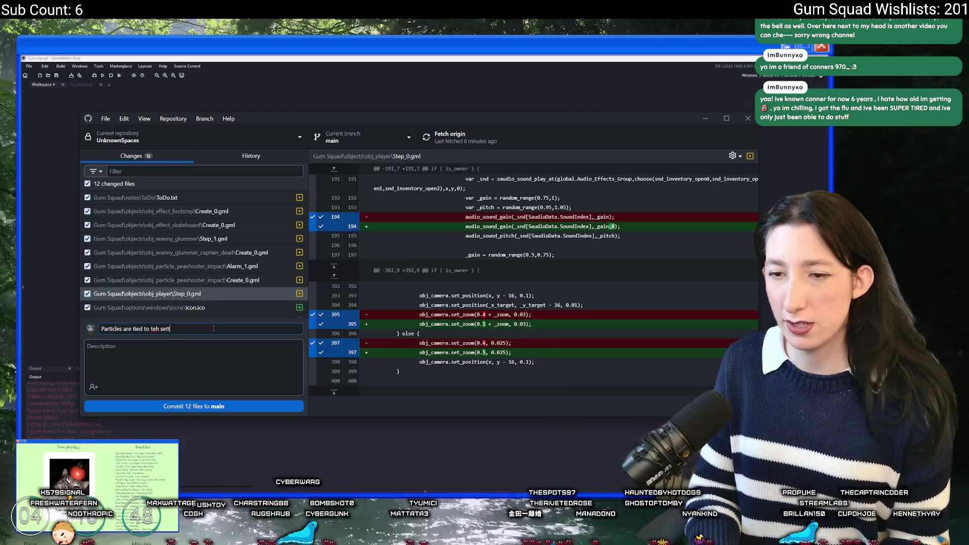
key("BackSpace")
key("BackSpace")
key("BackSpace")
type("the settings and icon add")
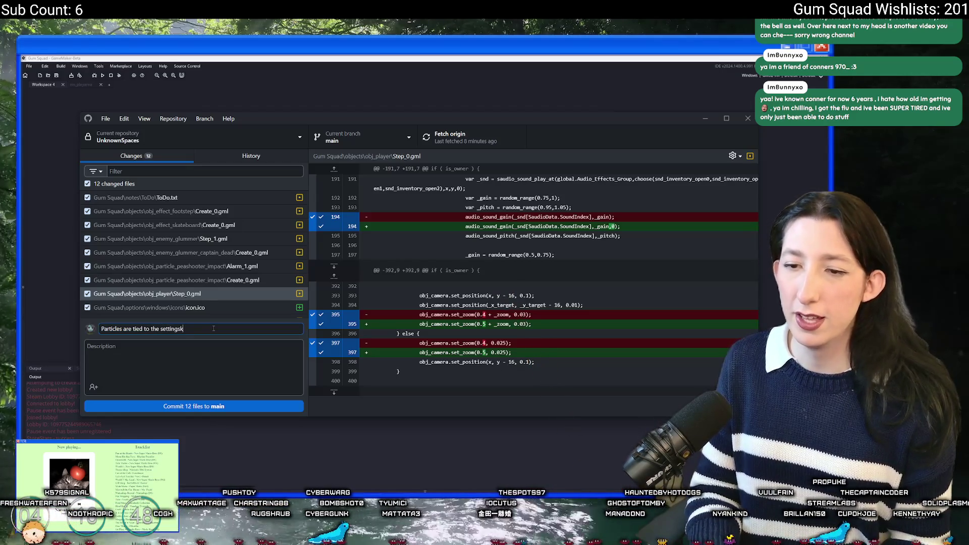
type("ed")
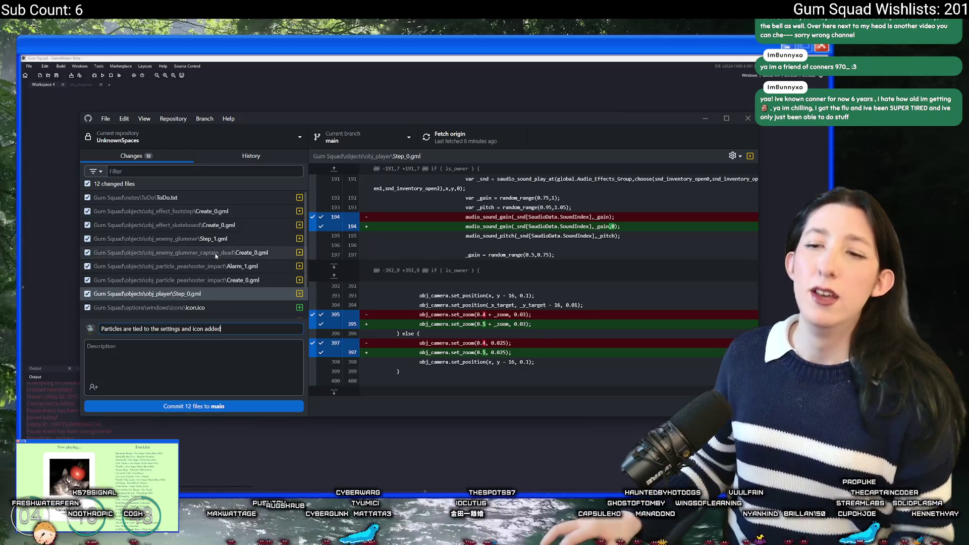
- Check the scr_networking_functions and scr_ai diffs, add 'and pathing improvement', and commit
scroll(216, 253, "down", 2)
left_click(223, 310)
left_click(225, 298)
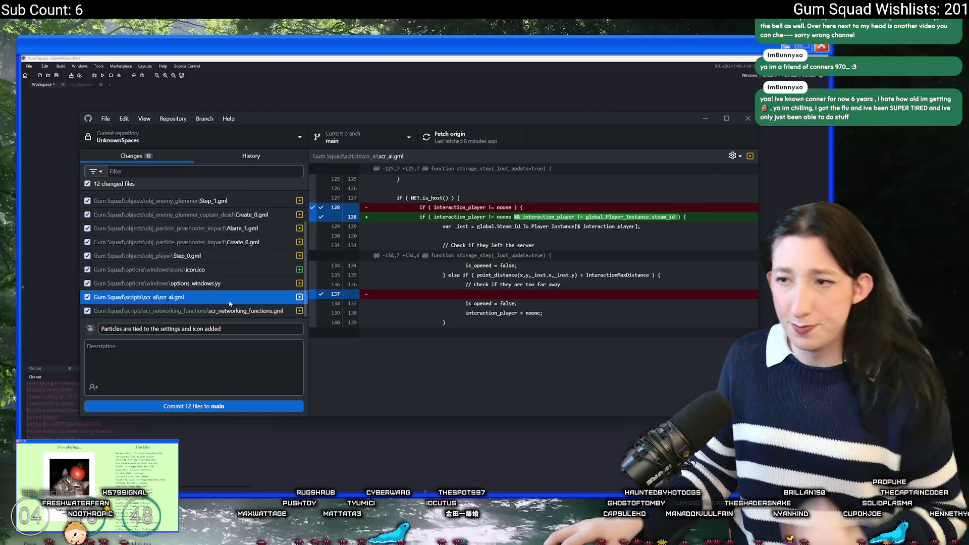
left_click(227, 327)
type("and pathing improvement")
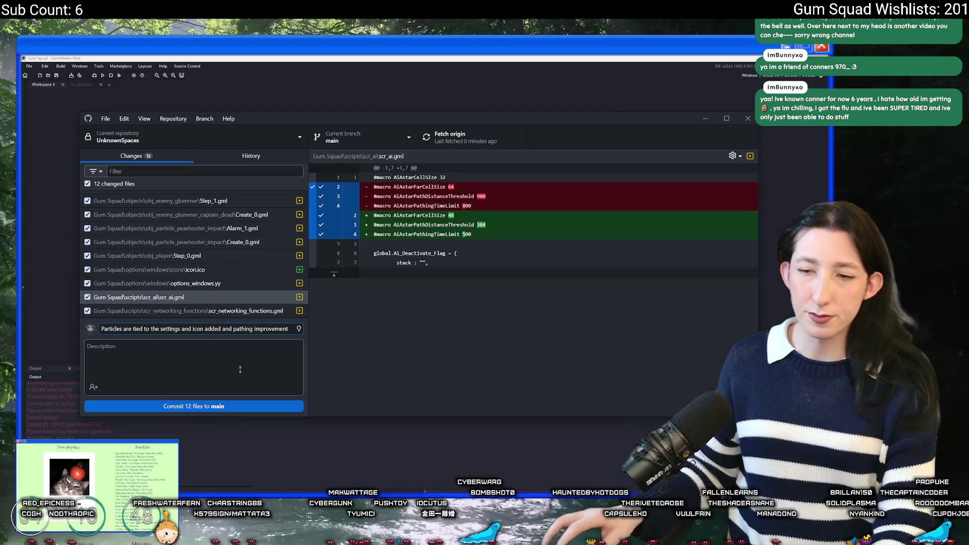
left_click(197, 406)
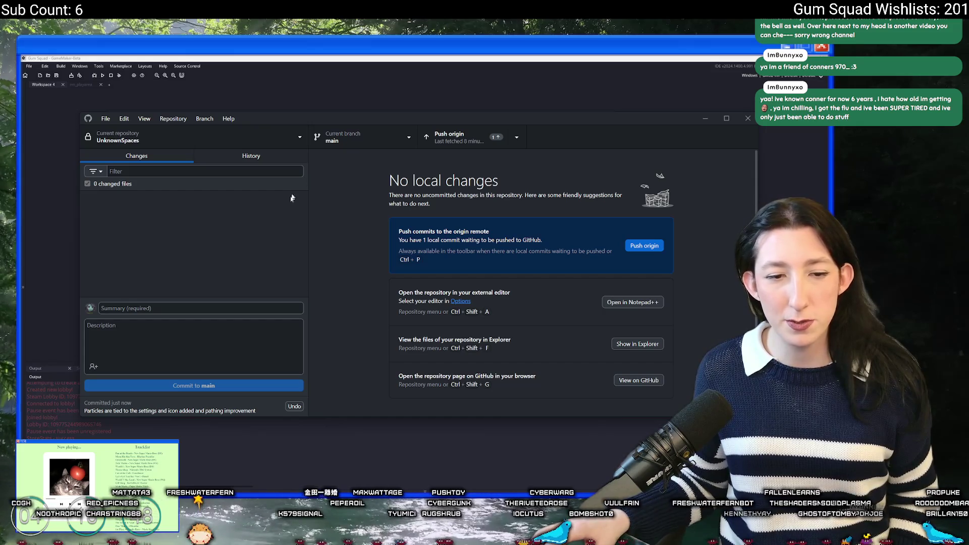
- Push to origin, view the latest commit's 12 files in History, and bring up Twitch
left_click(449, 137)
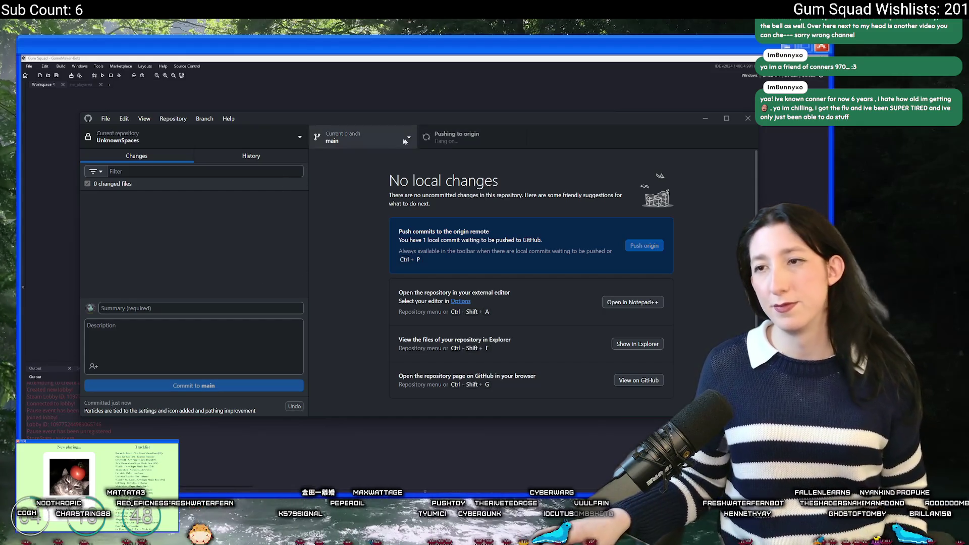
left_click(251, 156)
left_click(174, 187)
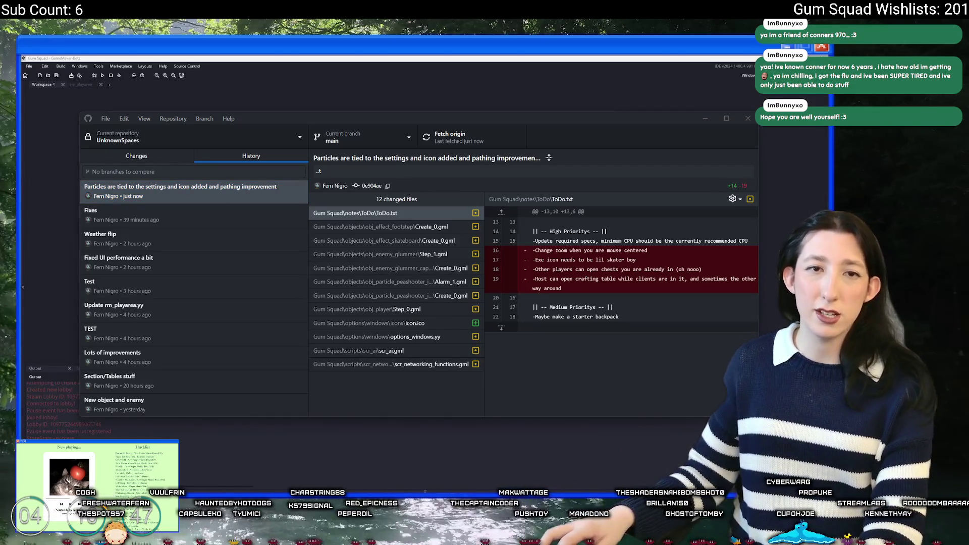
mouse_move(262, 543)
left_mouse_down()
mouse_move(262, 298)
mouse_move(466, 58)
left_mouse_up()
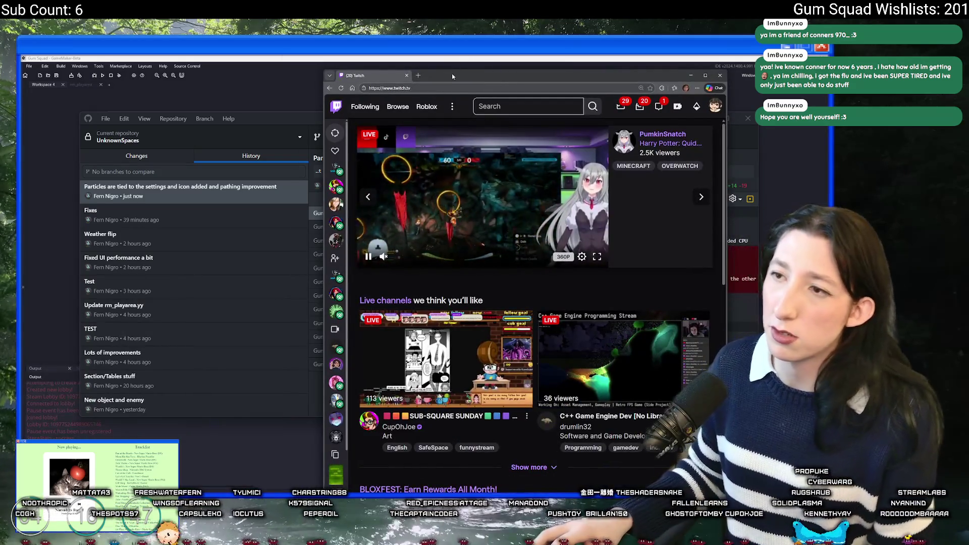
- Maximize Twitch, browse Software and Game Development, and open AdamCYounis's Insignia stream in a new tab
double_click(452, 73)
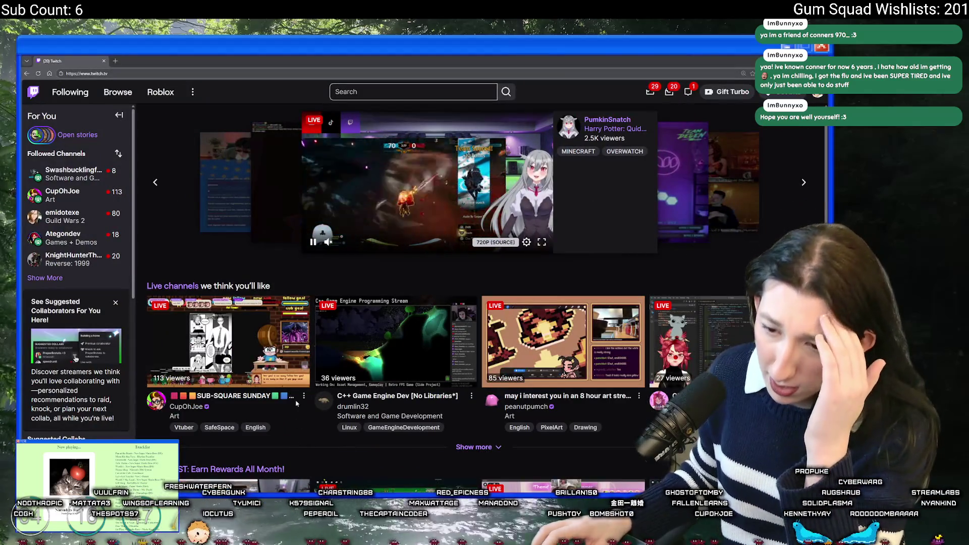
left_click(379, 417)
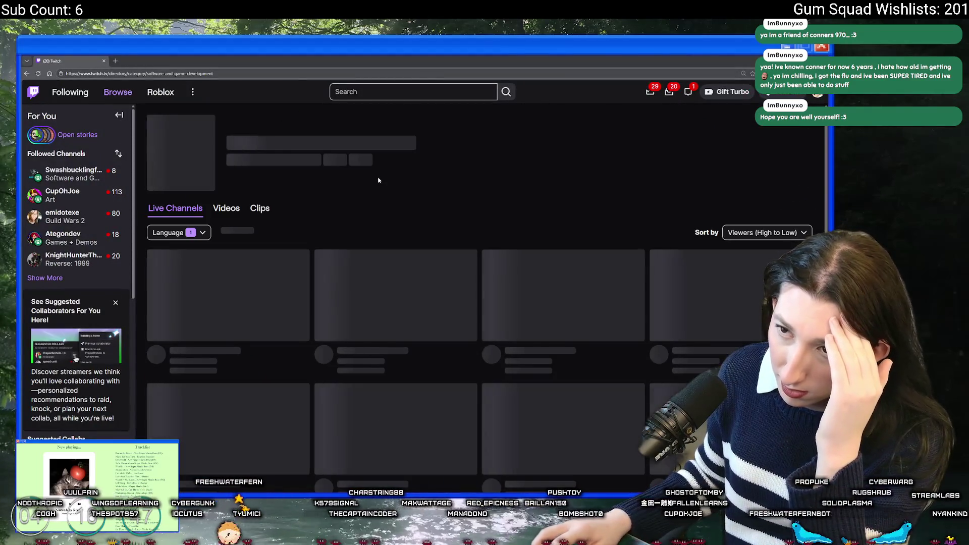
scroll(372, 180, "down", 1)
scroll(372, 181, "down", 1)
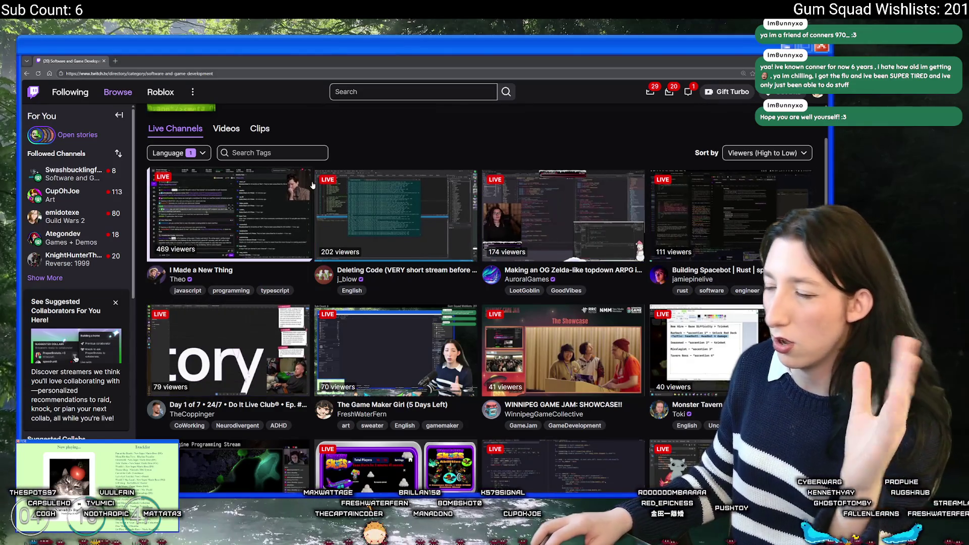
scroll(369, 265, "down", 1)
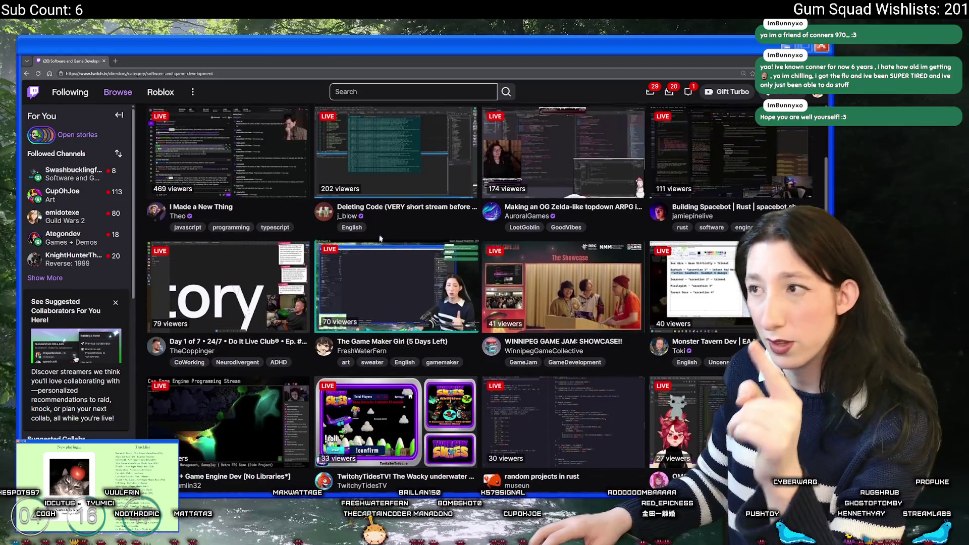
scroll(369, 265, "up", 2)
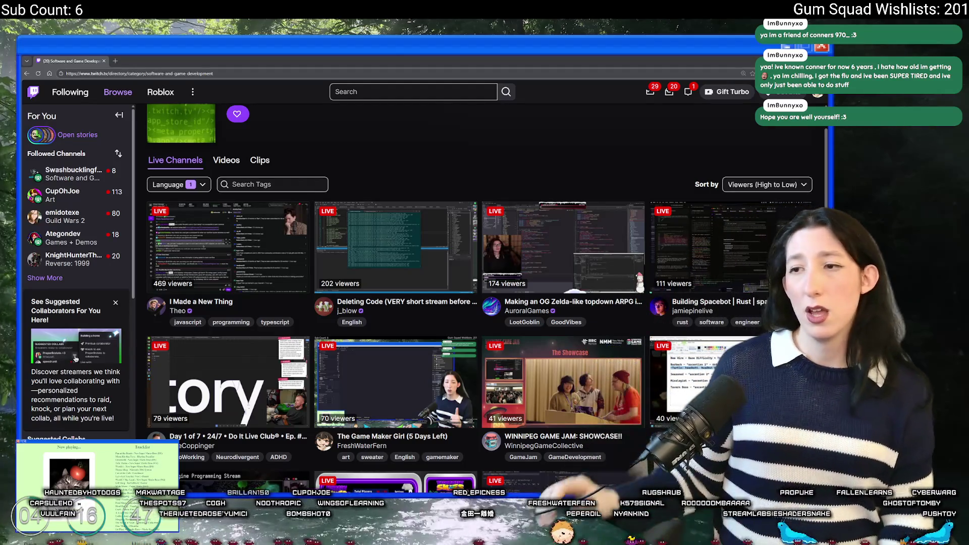
scroll(490, 274, "down", 5)
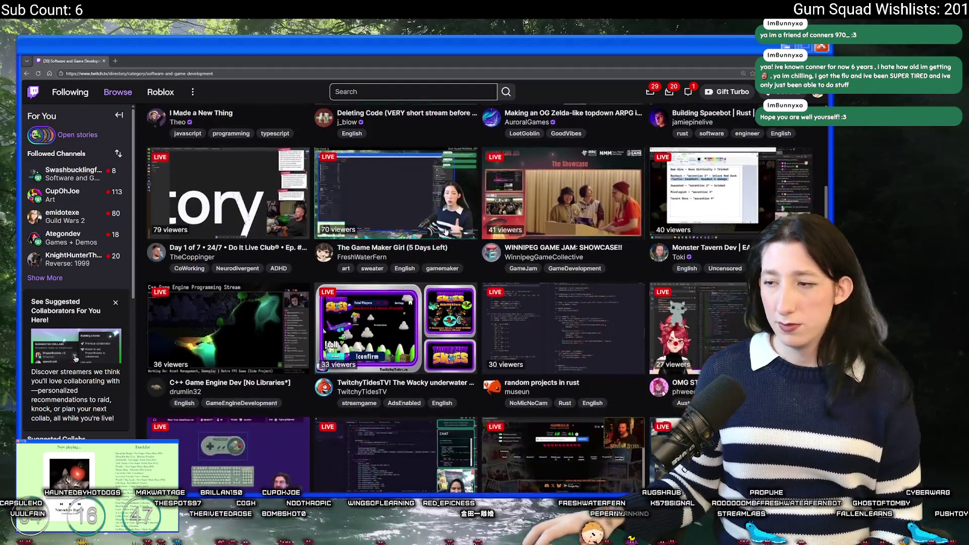
scroll(490, 274, "down", 4)
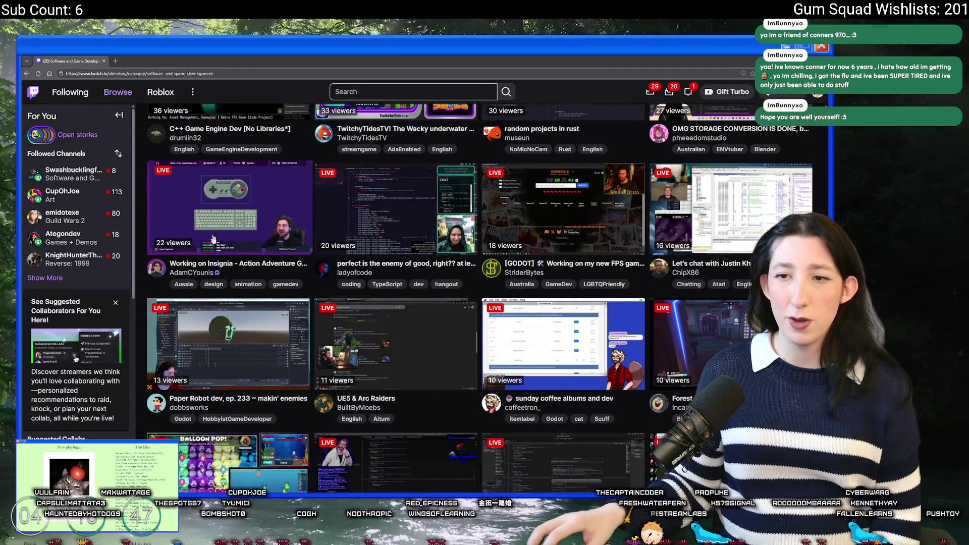
middle_click(258, 255)
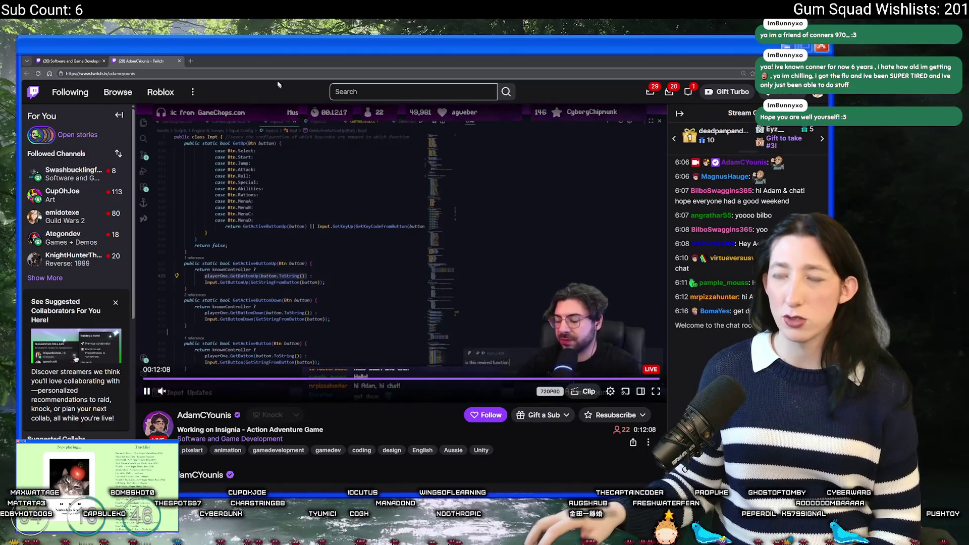
- Close the AdamCYounis Insignia stream tab
left_click(179, 59)
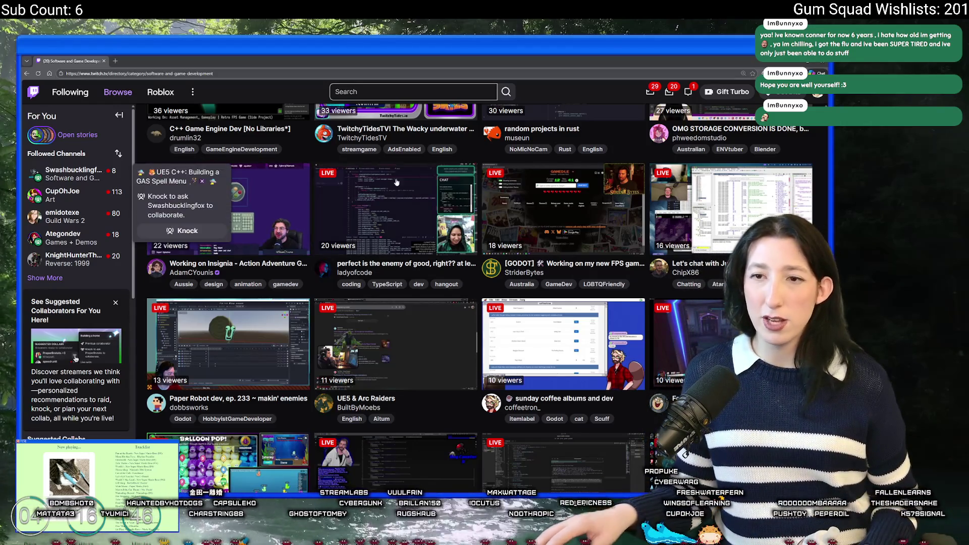
scroll(401, 194, "down", 3)
scroll(402, 194, "down", 5)
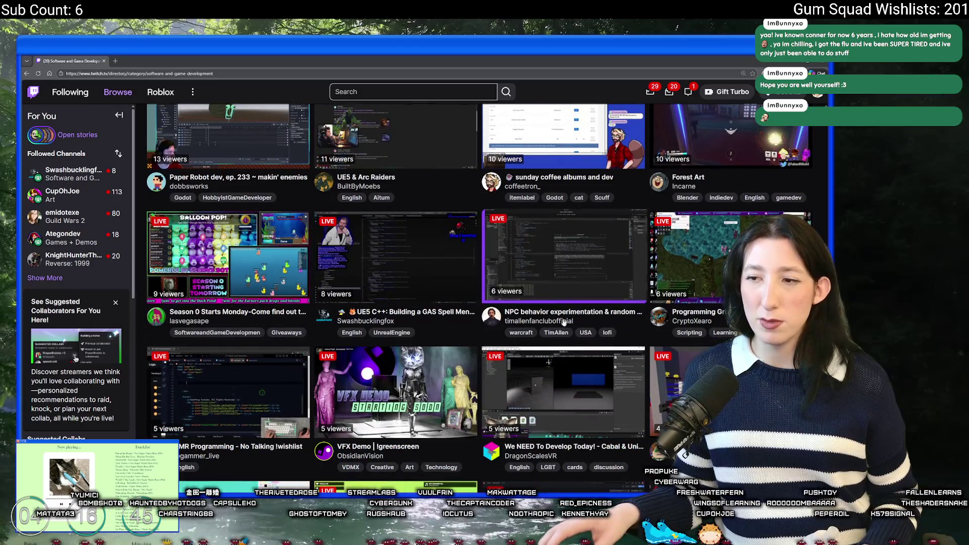
scroll(409, 371, "down", 4)
scroll(437, 296, "down", 3)
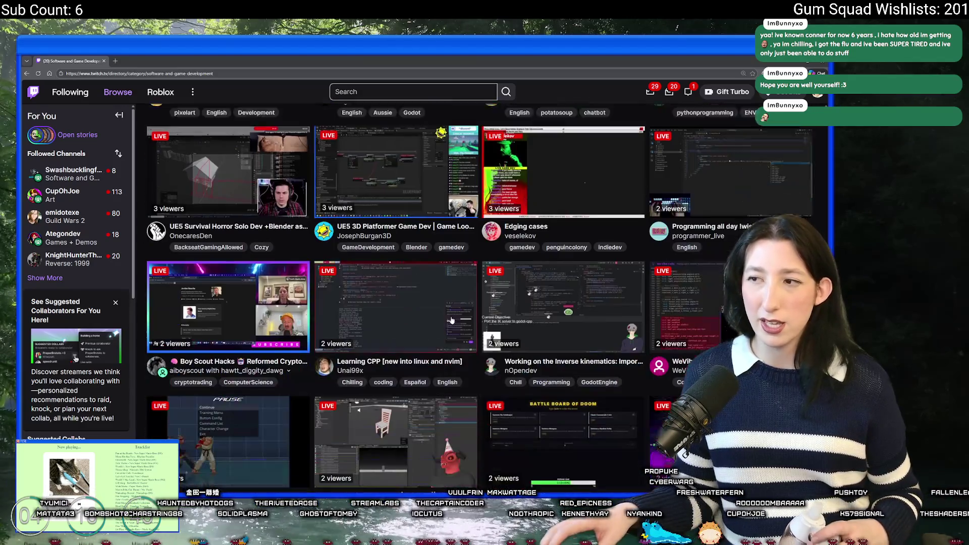
scroll(437, 297, "down", 3)
scroll(354, 378, "down", 1)
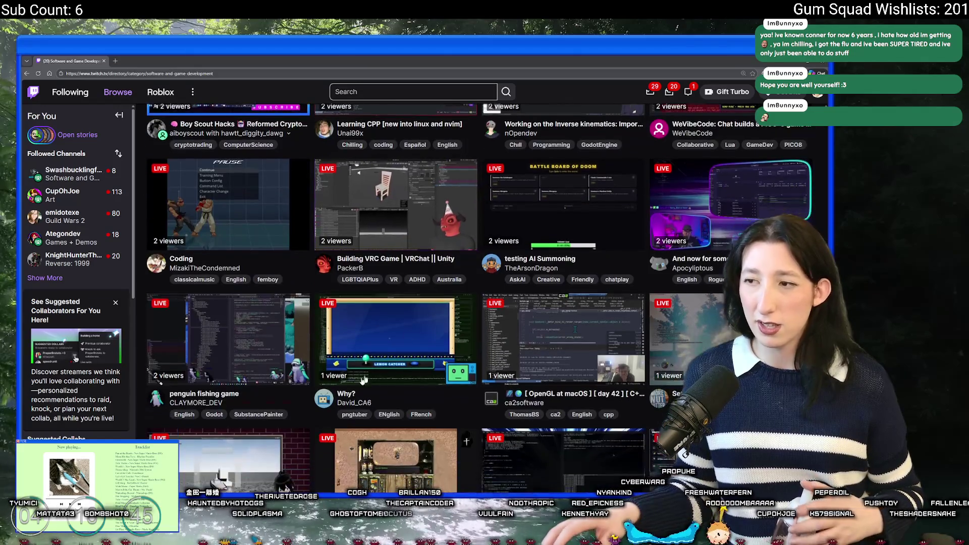
scroll(475, 271, "down", 5)
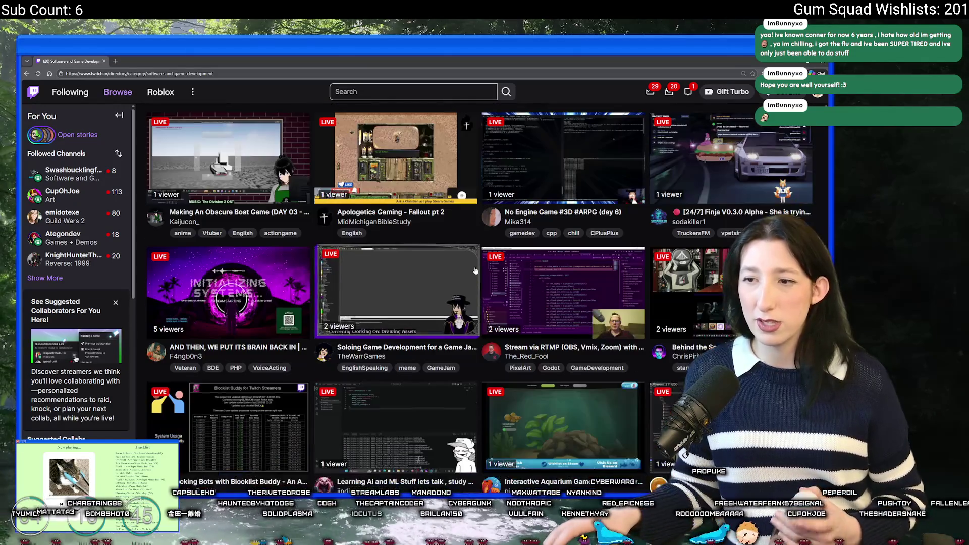
scroll(475, 271, "down", 3)
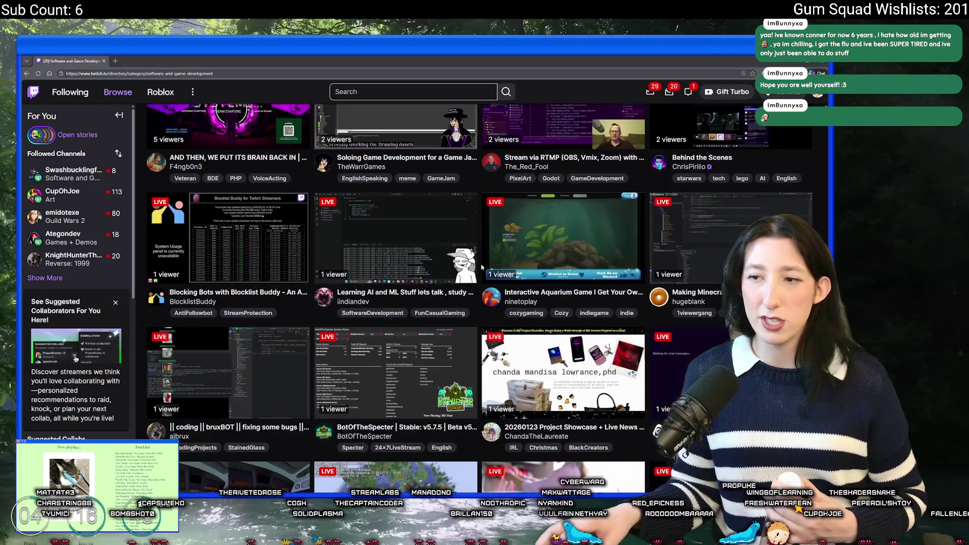
scroll(481, 268, "down", 5)
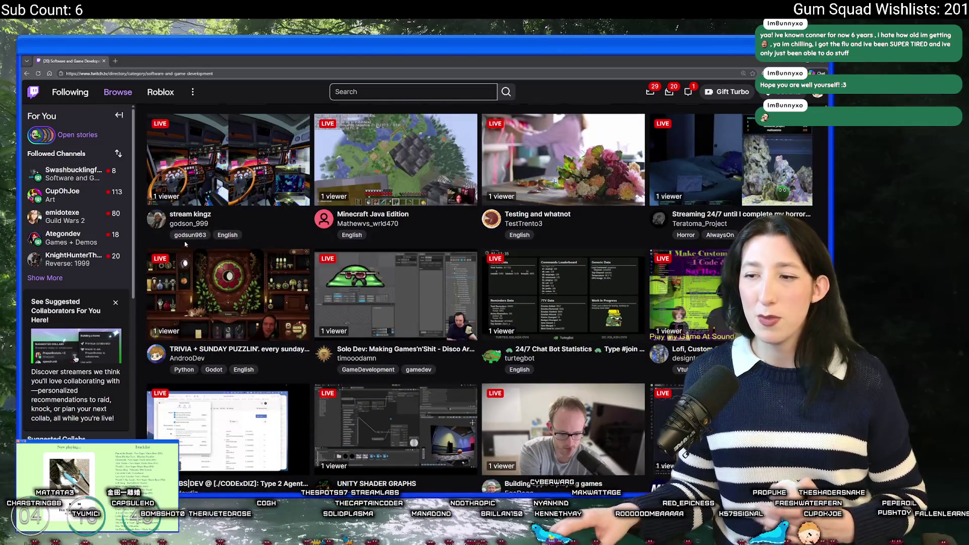
scroll(186, 245, "down", 3)
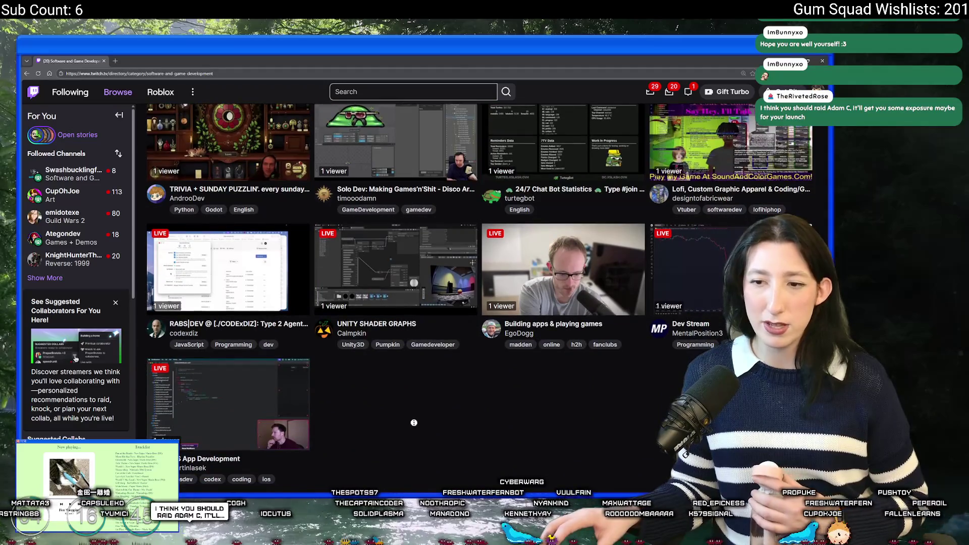
scroll(414, 423, "up", 10)
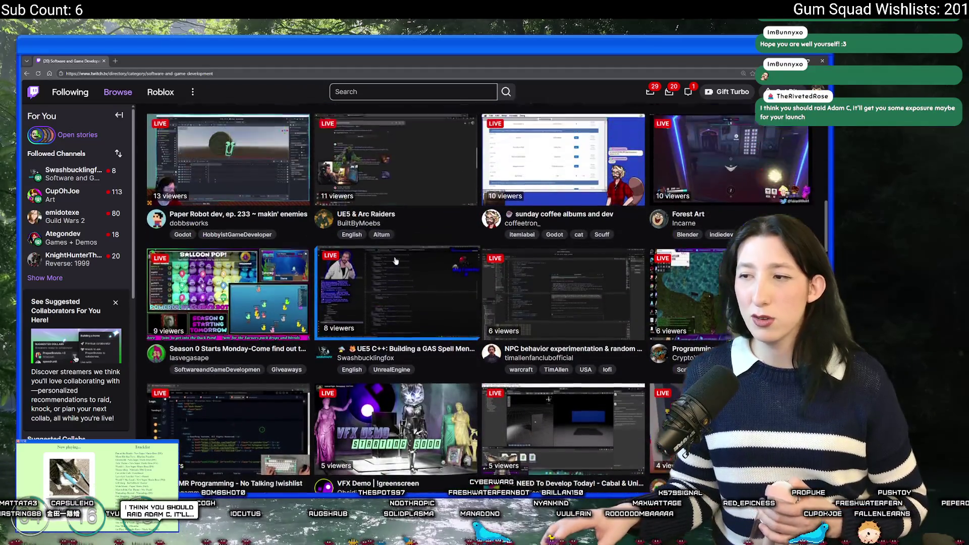
scroll(399, 263, "up", 10)
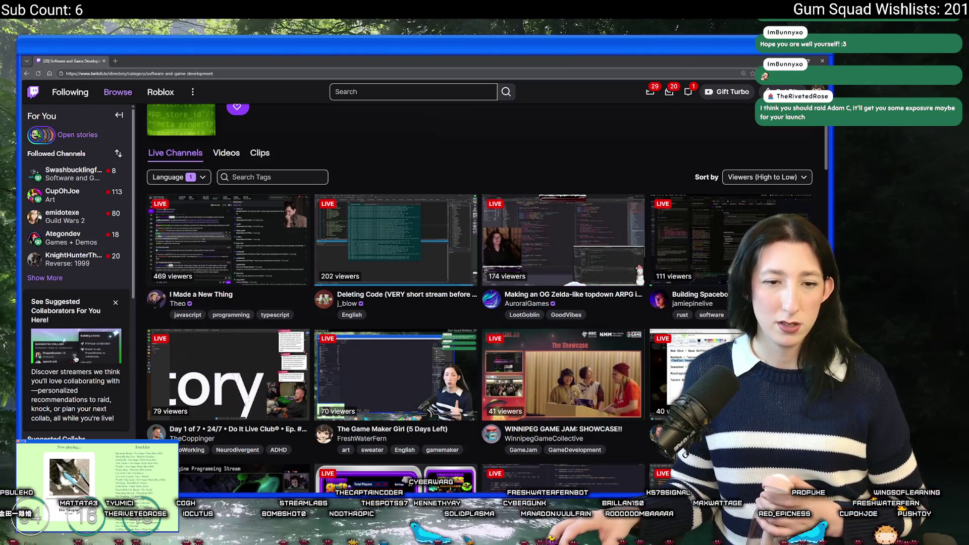
scroll(516, 228, "down", 4)
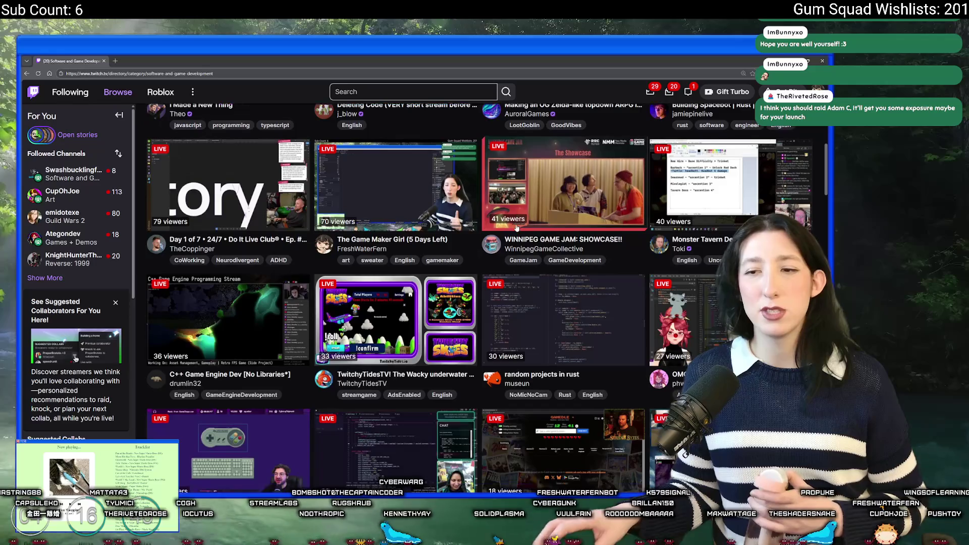
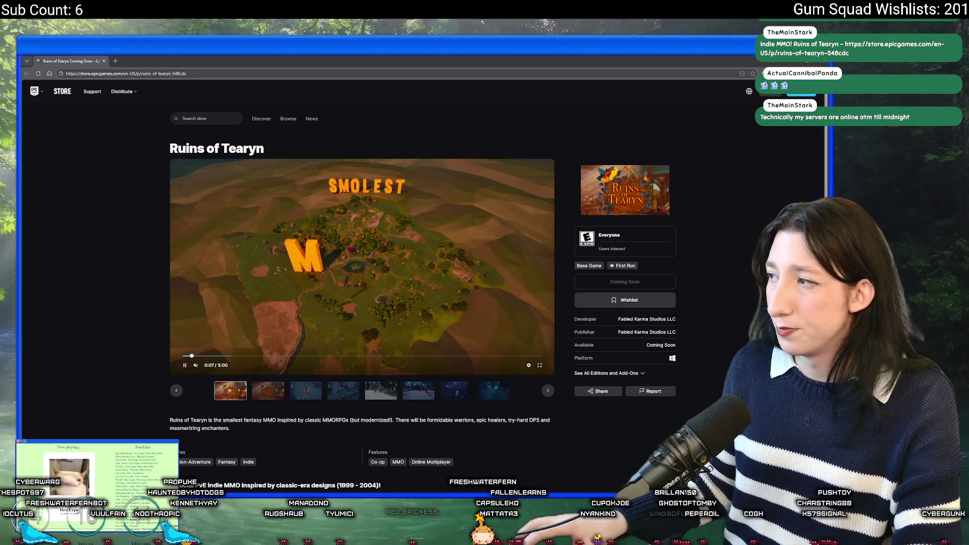
- Raise the Ruins of Tearyn trailer's volume to unmute it, then play it full screen
left_click_drag(206, 369, 209, 368)
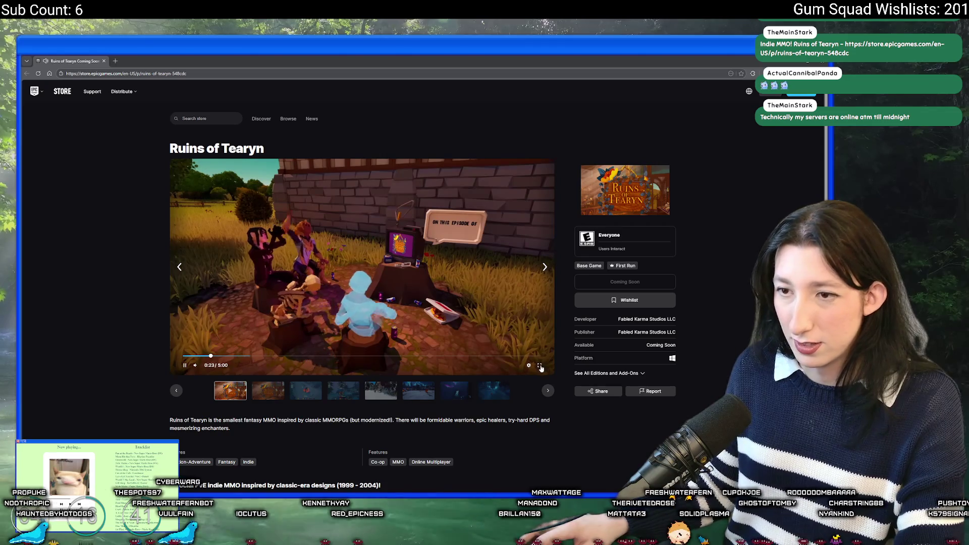
double_click(435, 249)
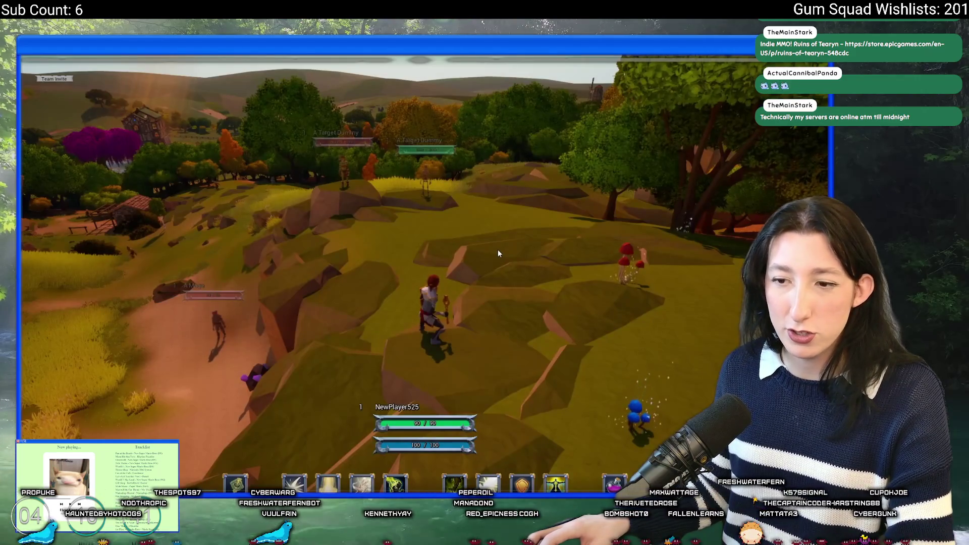
- Watch the trailer to 4:51 of 5:00, then exit full screen back to the store page
left_click(426, 182)
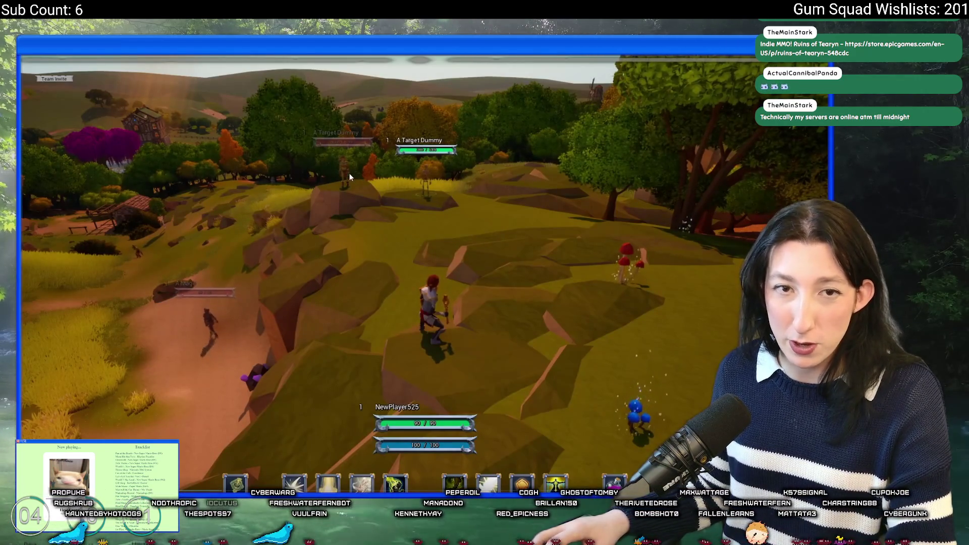
key("2")
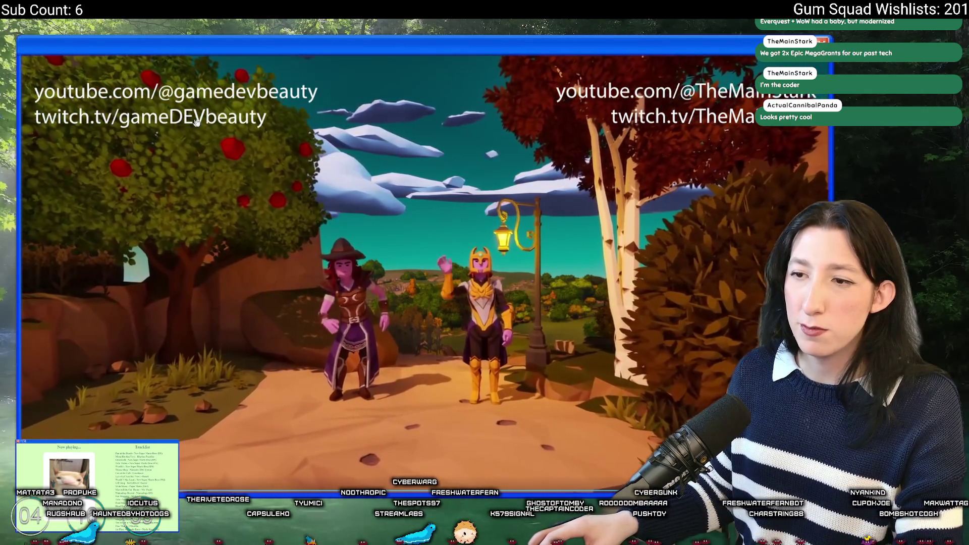
key("Escape")
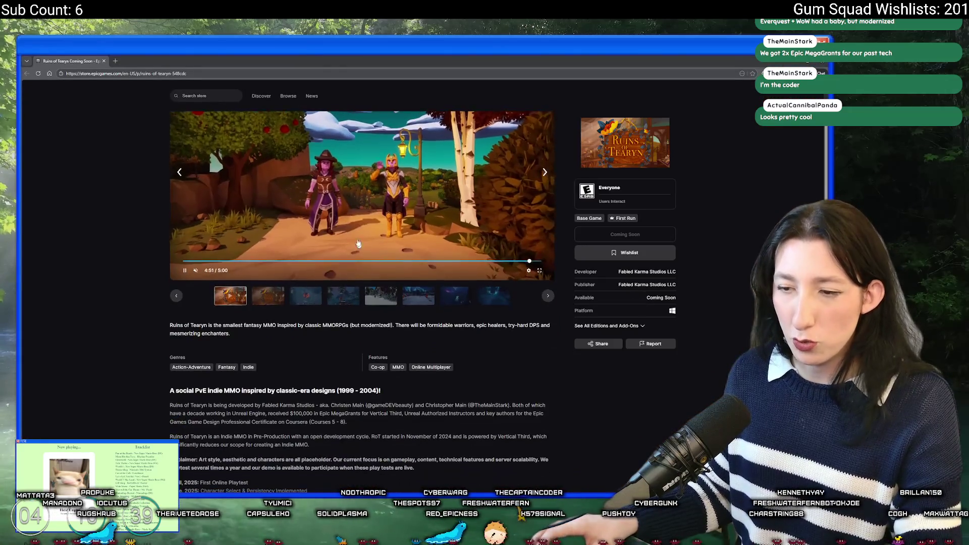
- Expand the full Ruins of Tearyn game description with Show more
scroll(231, 321, "down", 4)
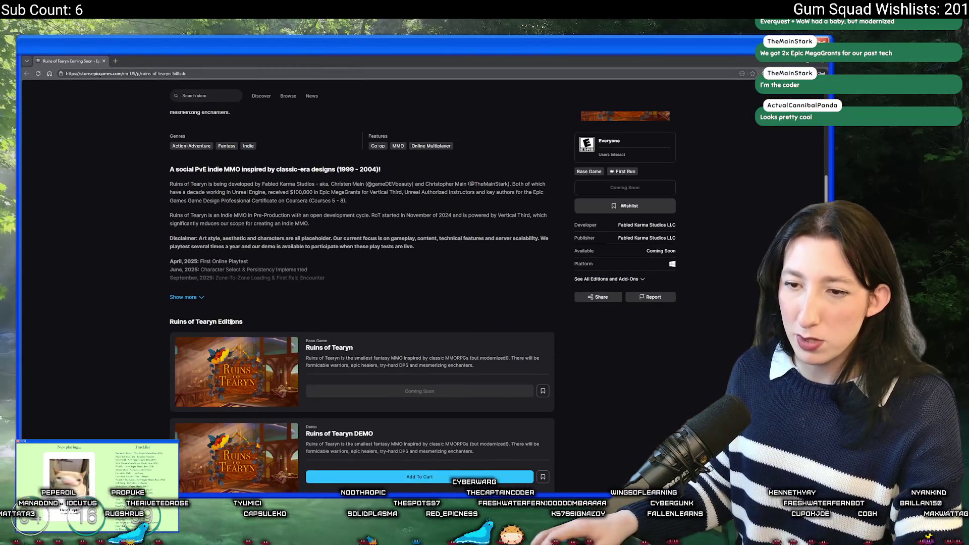
left_click(202, 301)
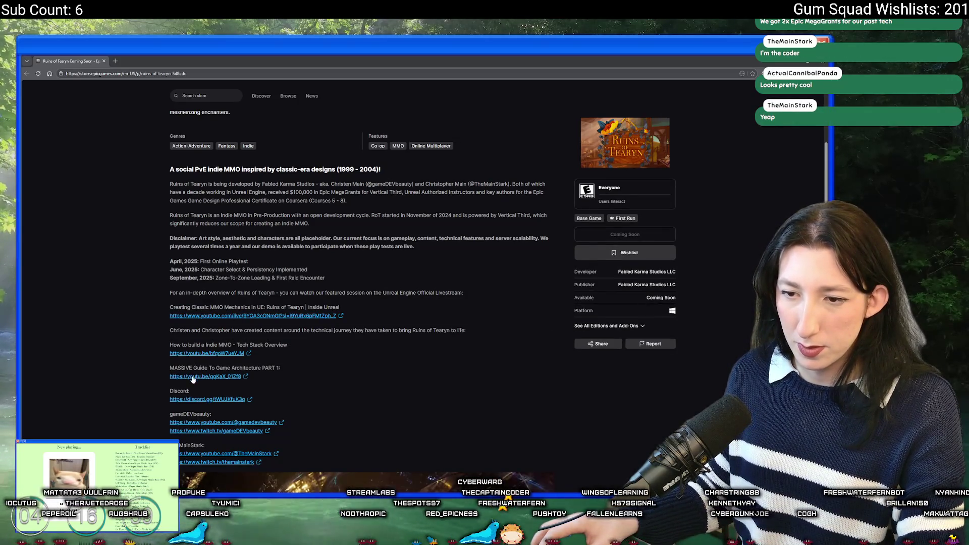
scroll(211, 387, "down", 1)
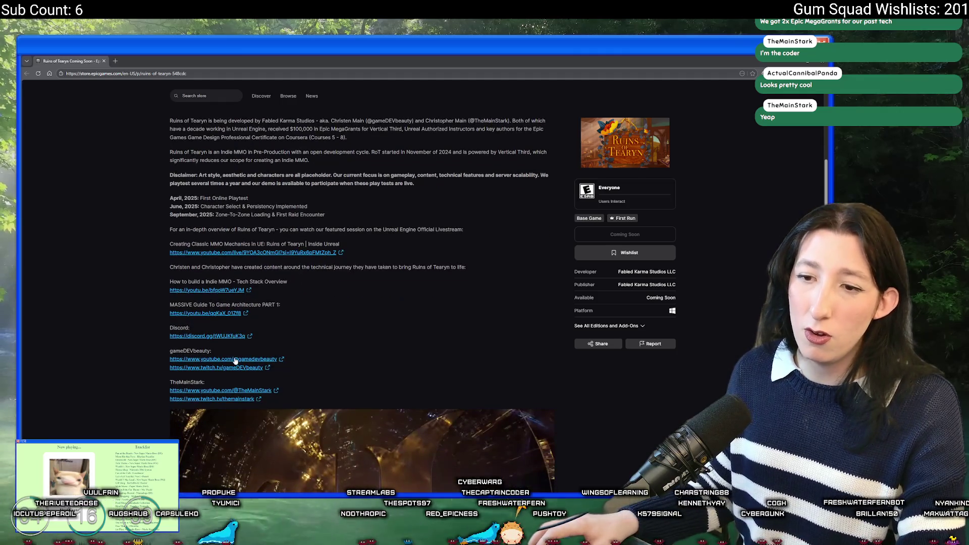
scroll(236, 361, "down", 1)
- Open both developers' YouTube and Twitch channels in new tabs and view the first Twitch channel
middle_click(238, 305)
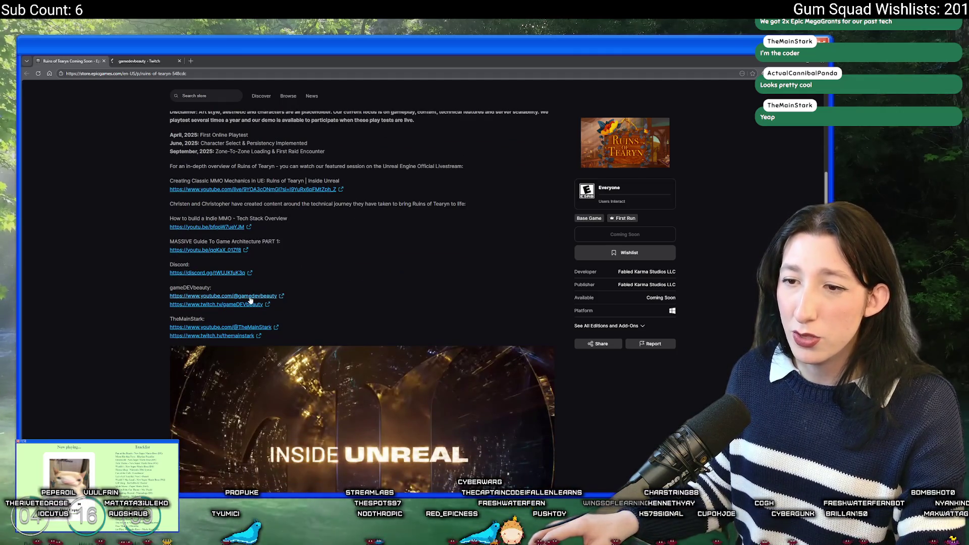
middle_click(247, 296)
middle_click(234, 328)
middle_click(222, 336)
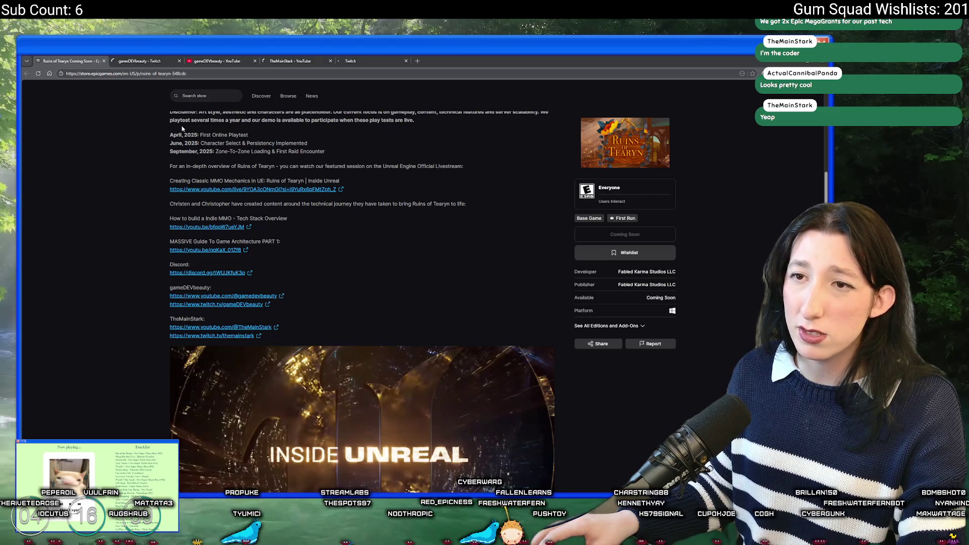
left_click(166, 60)
scroll(384, 244, "down", 1)
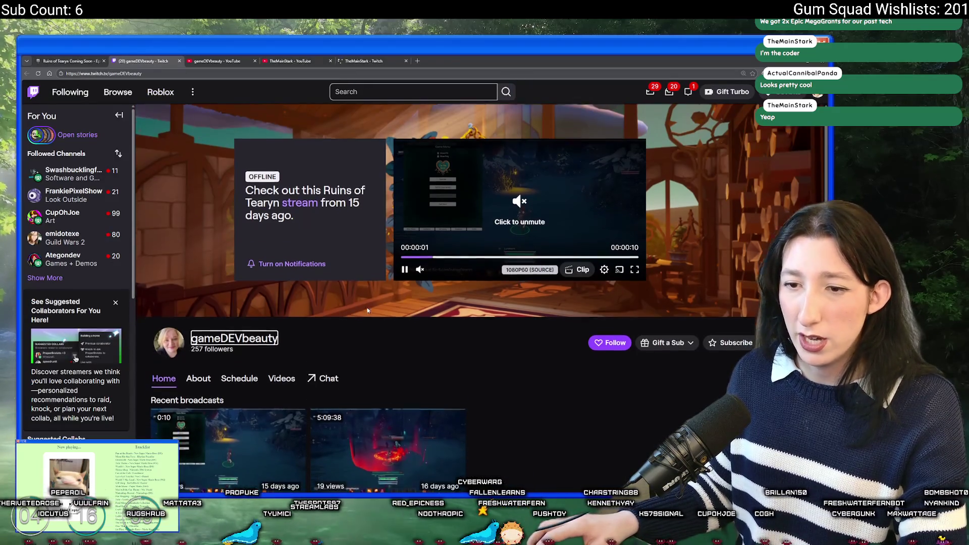
- Look over the first developer's channels and subscribe to the second developer's YouTube channel
left_click(245, 59)
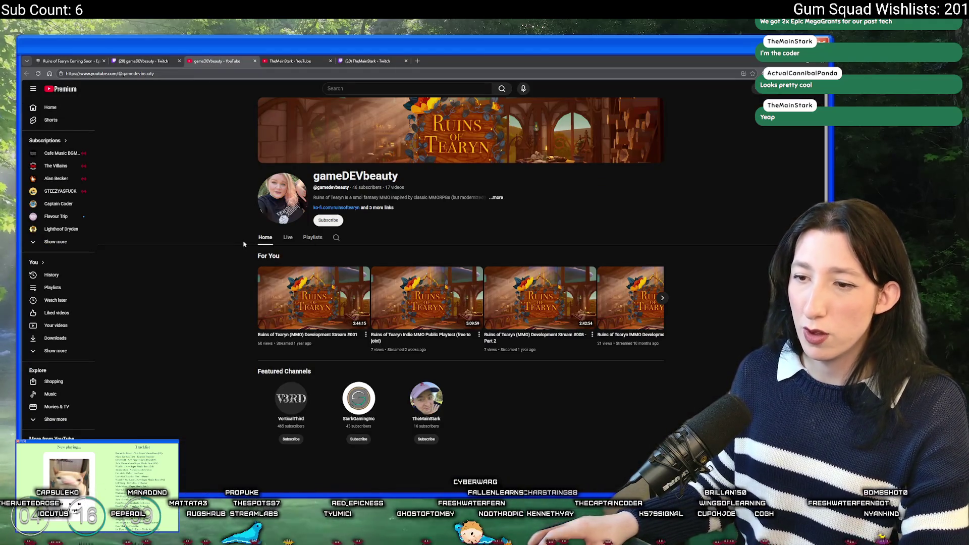
left_click(171, 59)
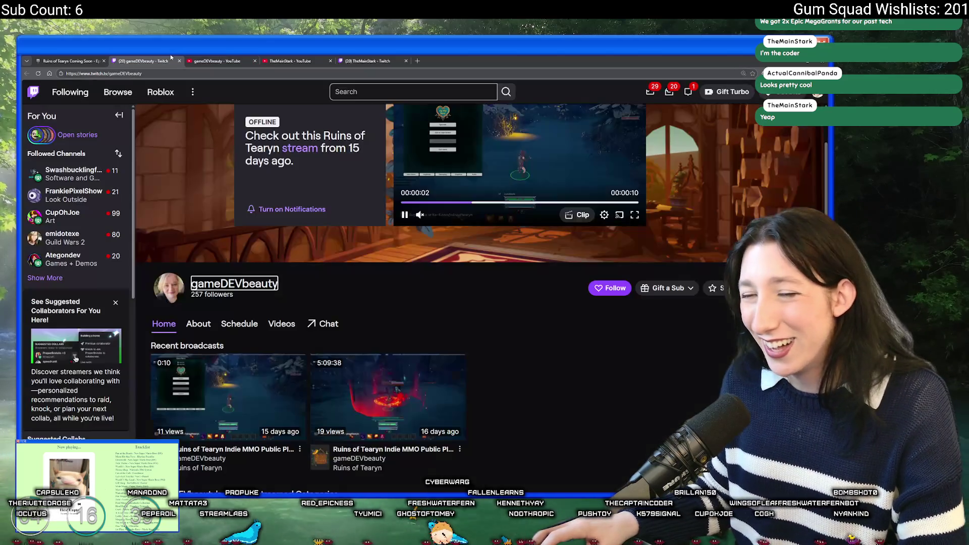
scroll(293, 204, "down", 3)
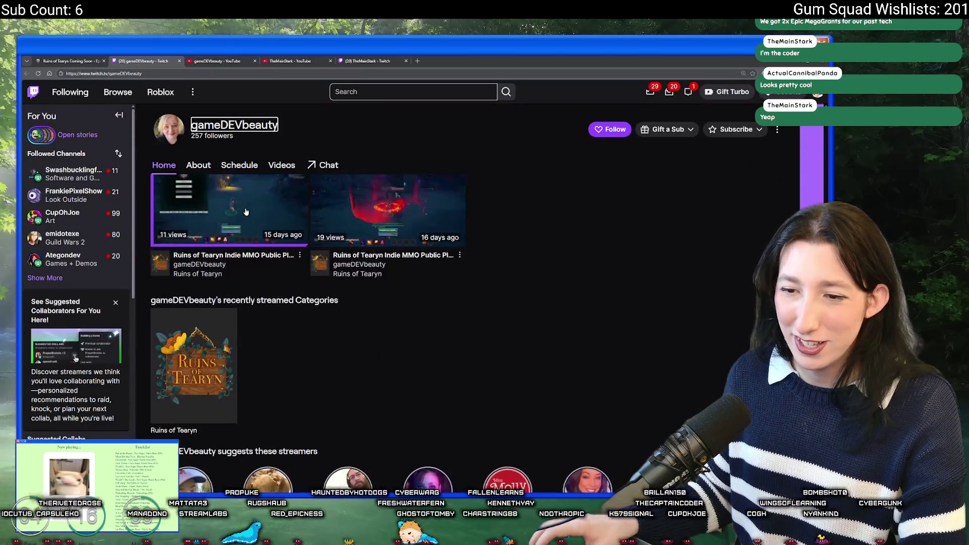
scroll(293, 204, "up", 4)
left_click(283, 61)
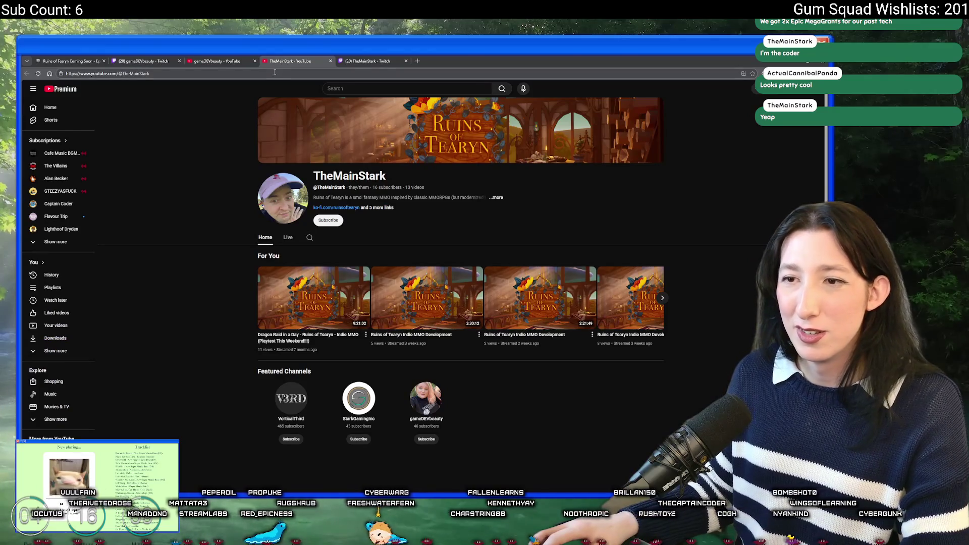
left_click(336, 224)
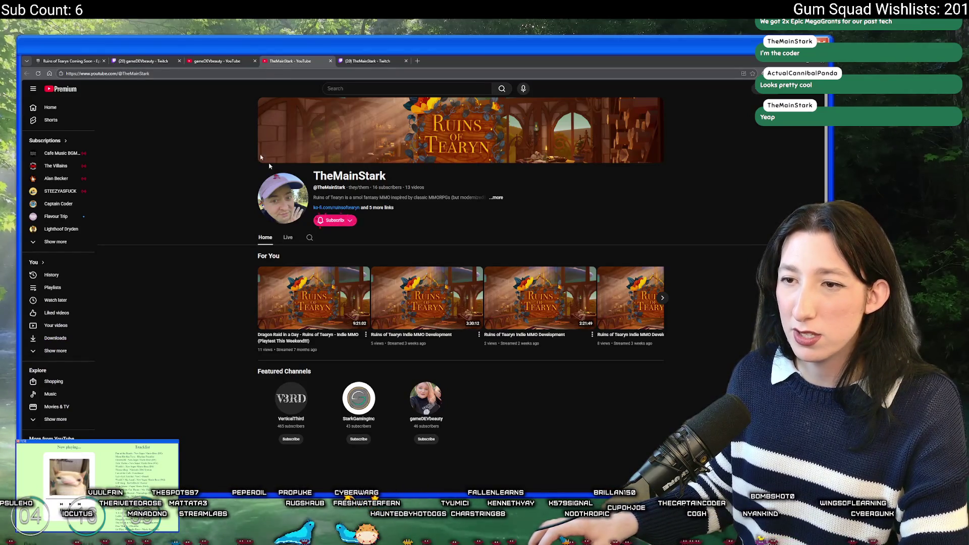
- Open the second developer's Twitch About section and follow them on Twitch
key("ctrl+2")
left_click(238, 61)
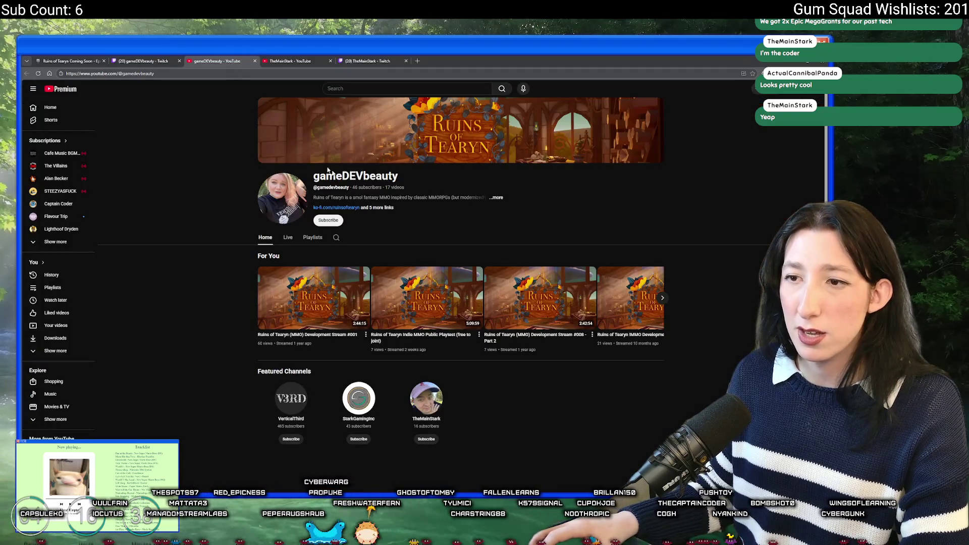
left_click(278, 58)
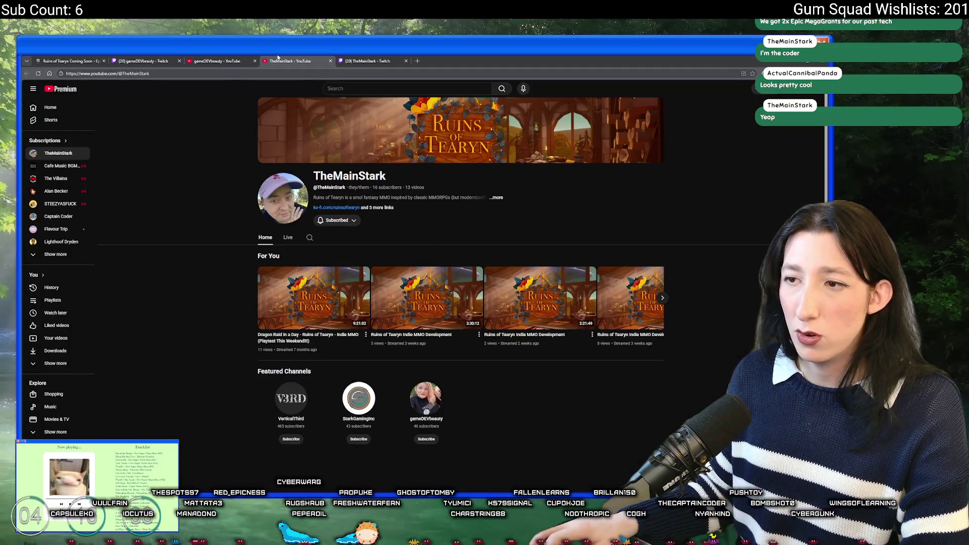
left_click(341, 59)
scroll(232, 312, "down", 2)
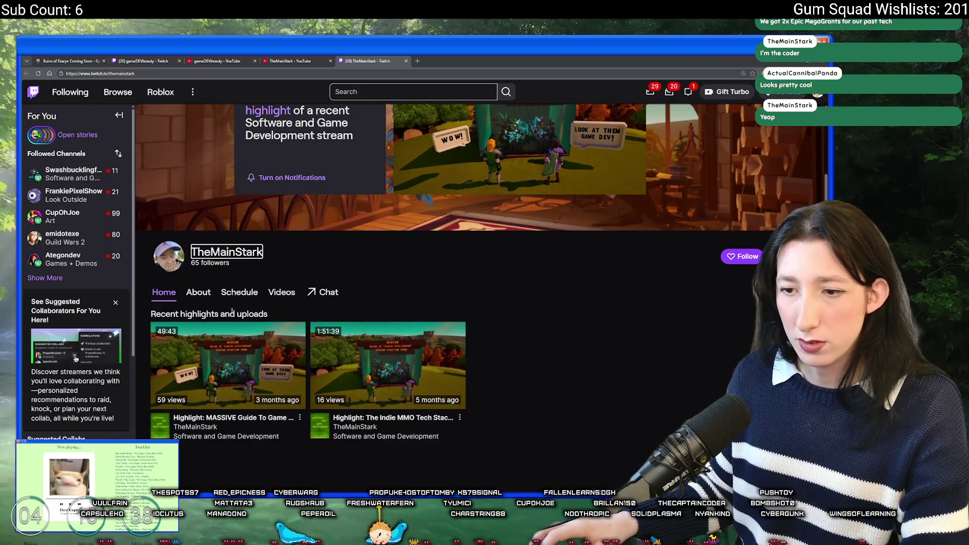
left_click(197, 291)
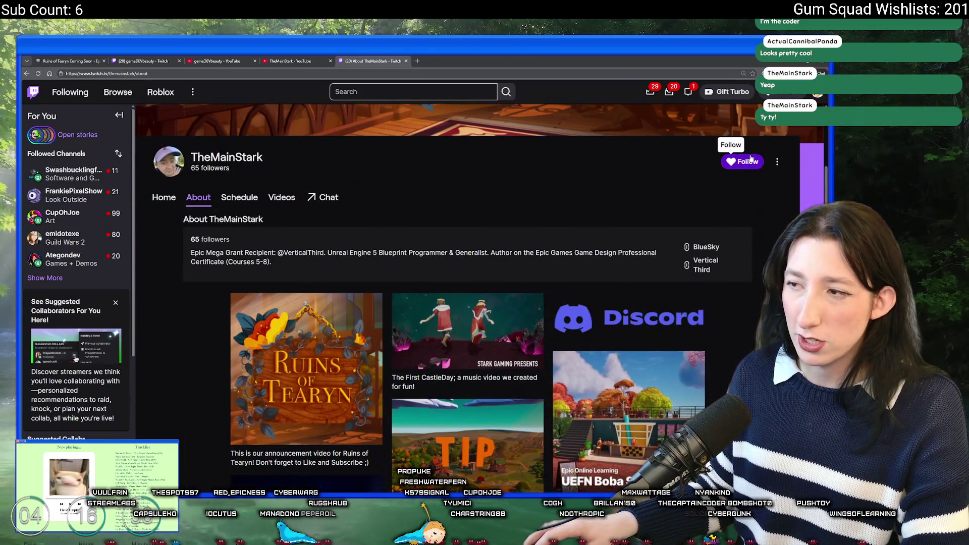
left_click(741, 162)
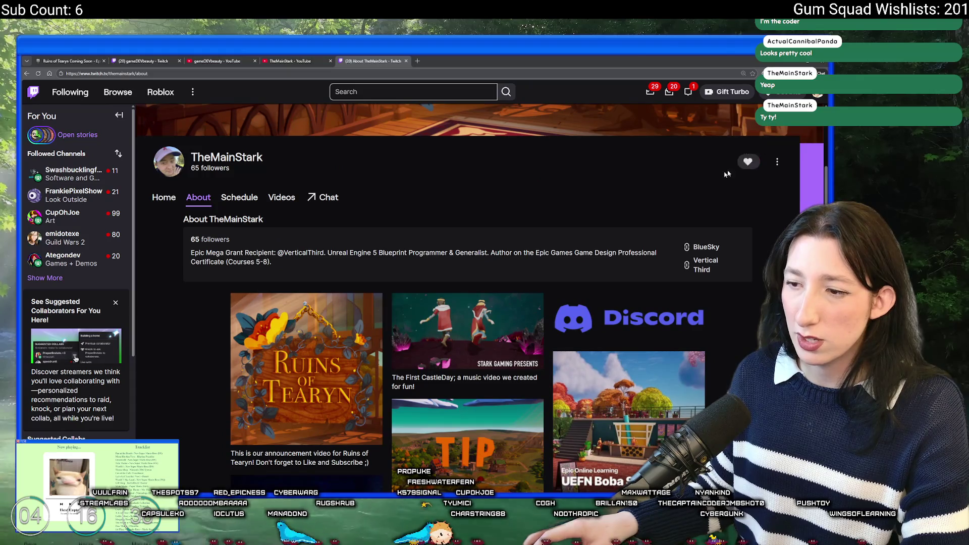
scroll(544, 215, "up", 2)
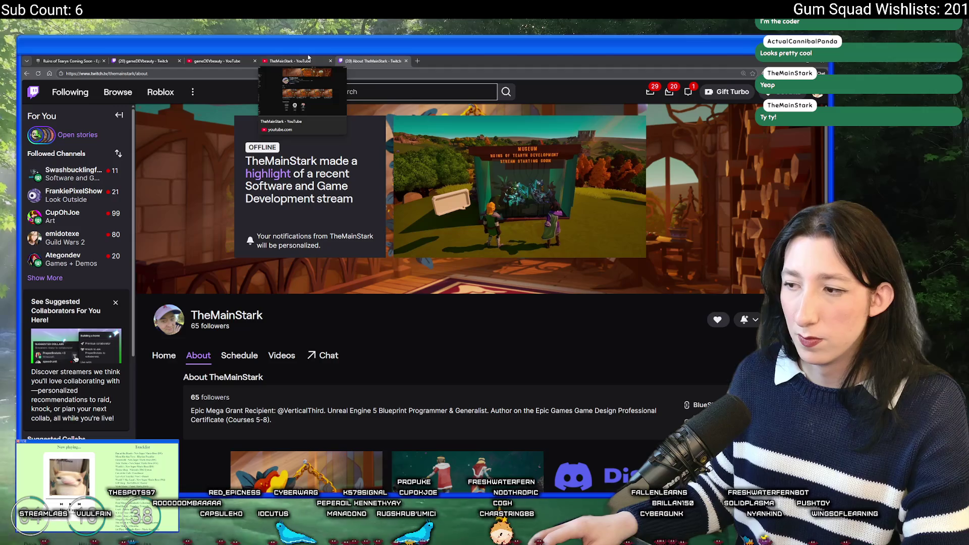
- View the second developer's Bluesky profile, then close all the channel tabs
left_click(429, 58)
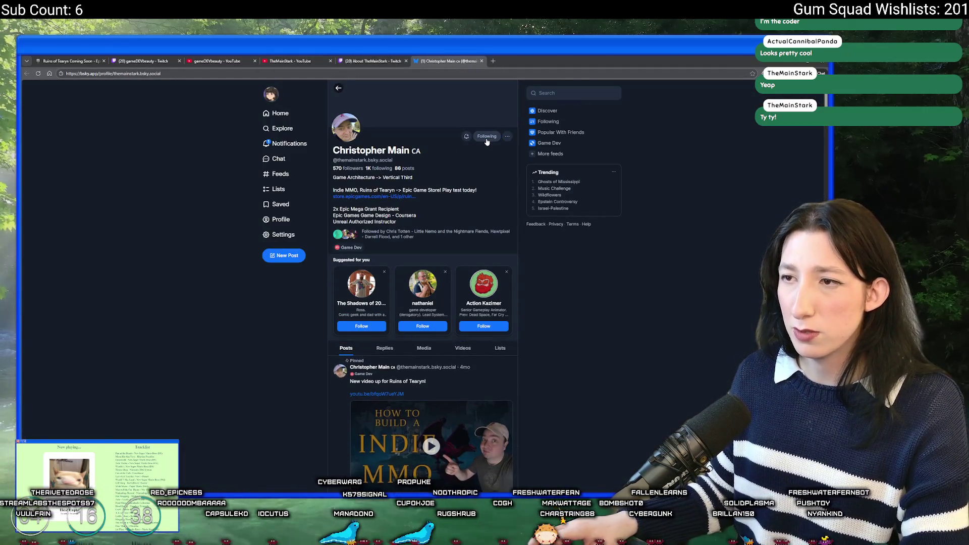
middle_click(448, 59)
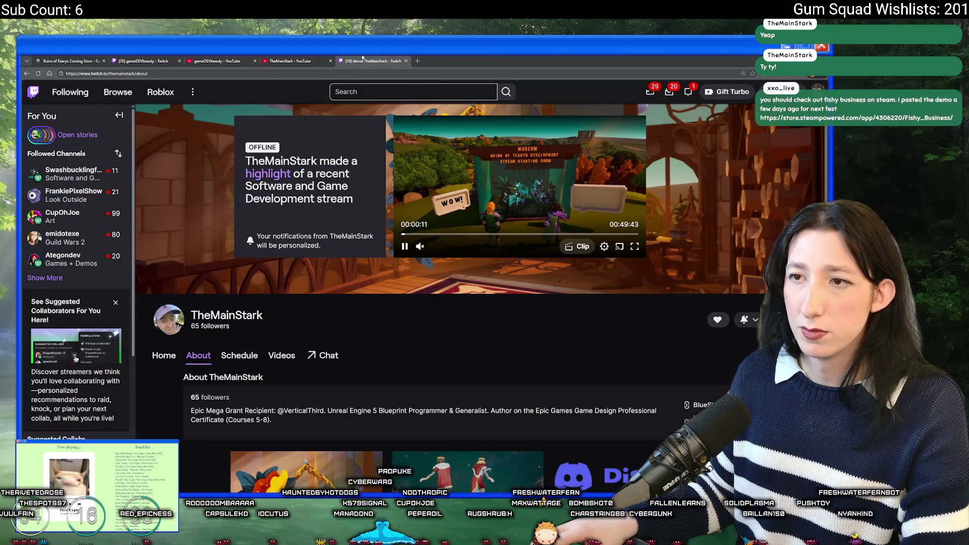
middle_click(374, 59)
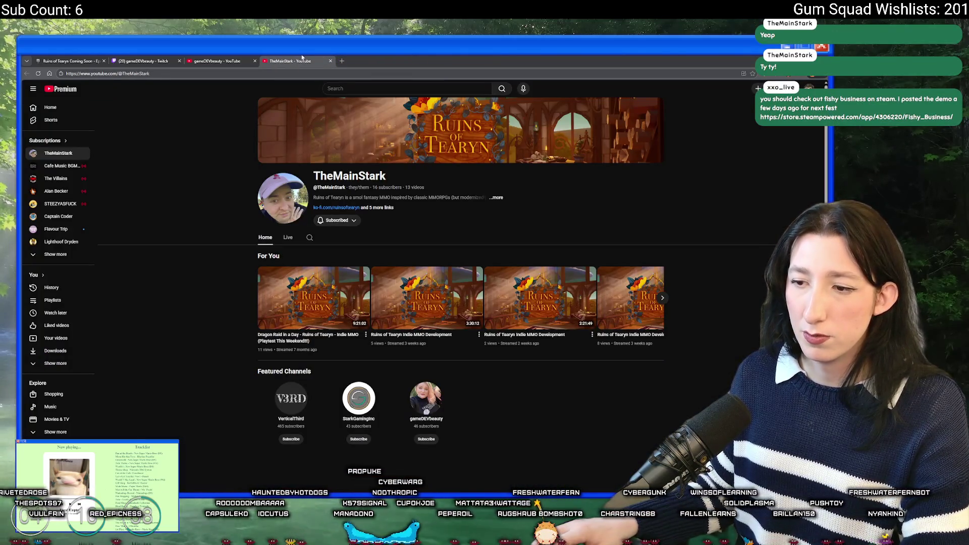
middle_click(302, 60)
middle_click(217, 59)
middle_click(158, 60)
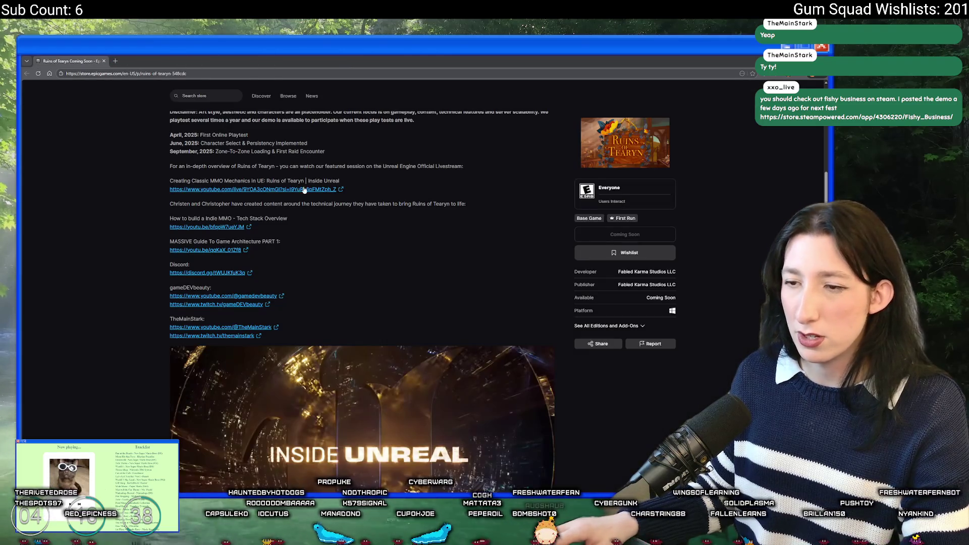
scroll(297, 204, "up", 2)
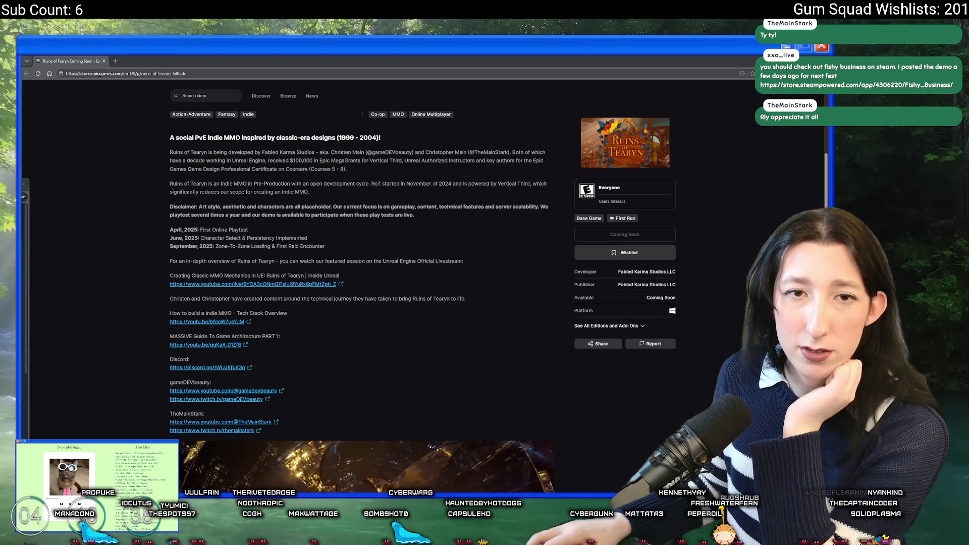
scroll(198, 213, "down", 10)
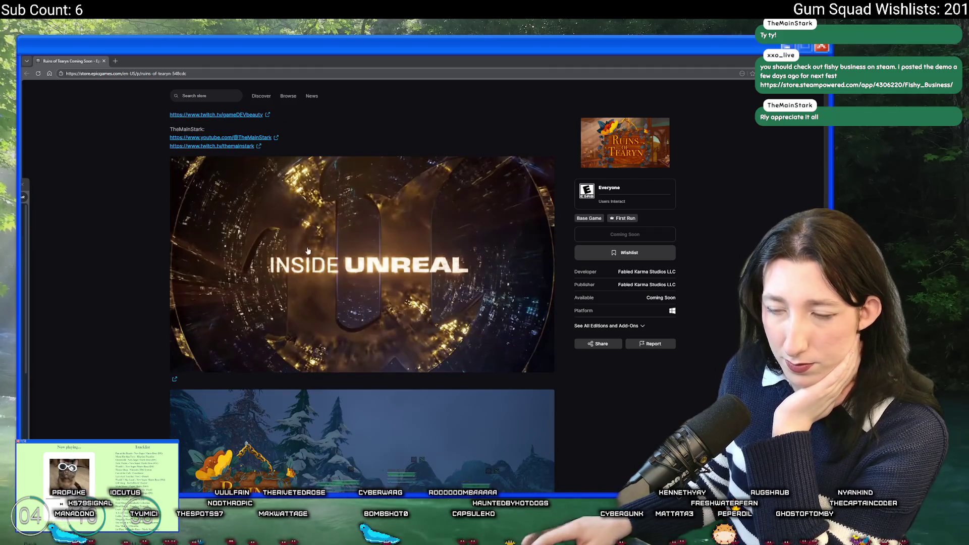
scroll(313, 247, "down", 4)
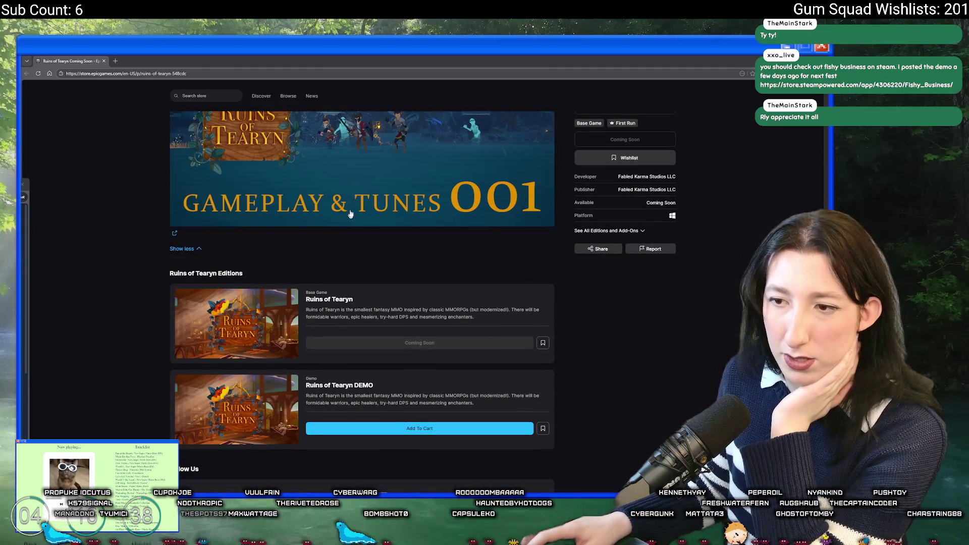
scroll(343, 235, "down", 1)
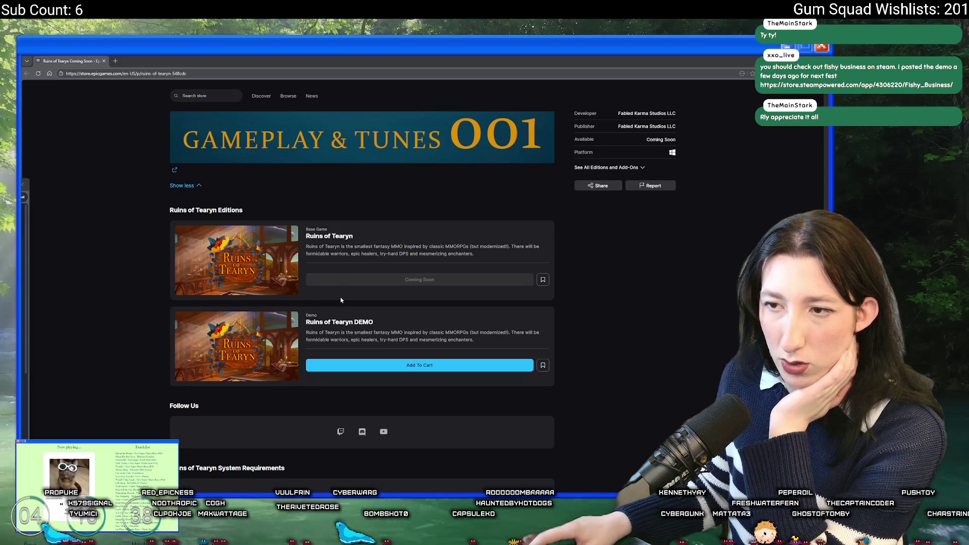
scroll(340, 300, "down", 4)
scroll(372, 347, "up", 4)
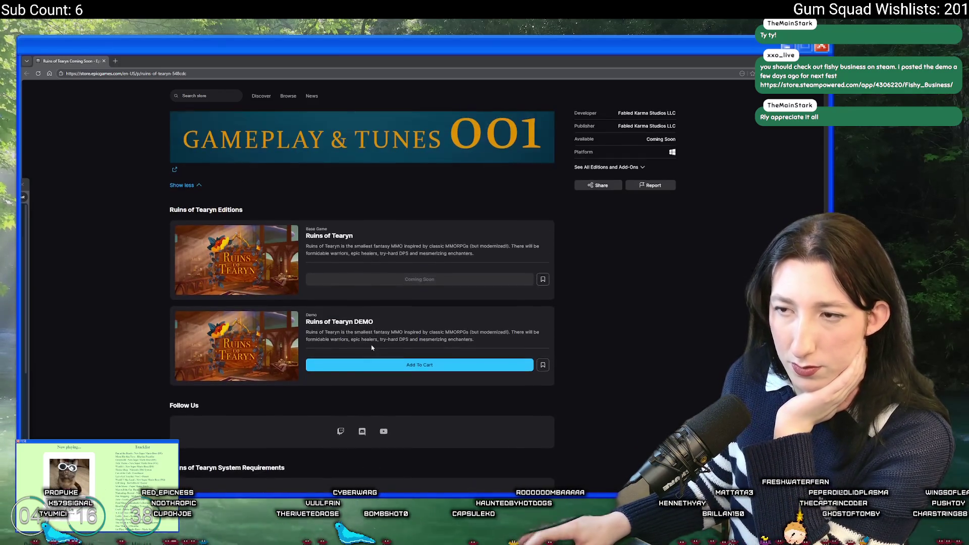
scroll(372, 347, "down", 4)
scroll(380, 314, "down", 1)
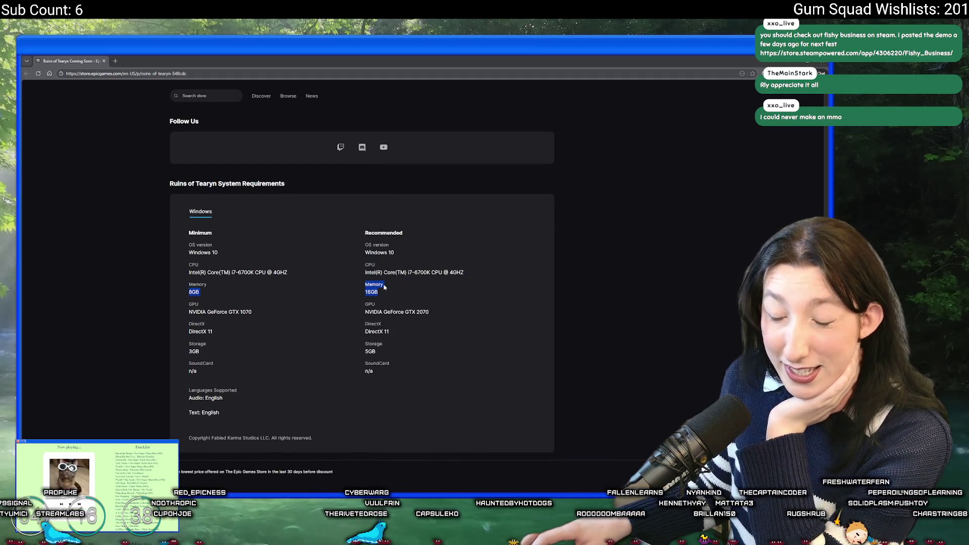
left_click(361, 288)
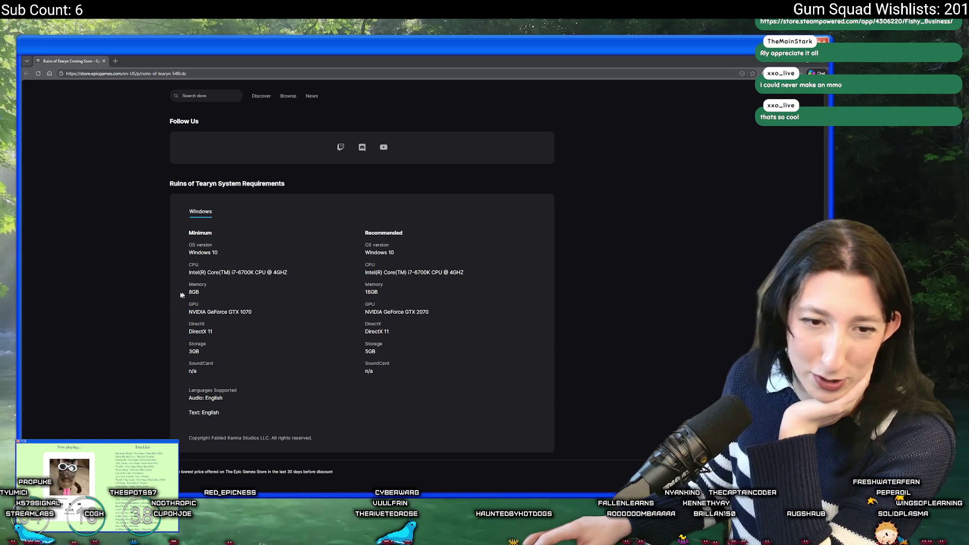
scroll(241, 280, "up", 10)
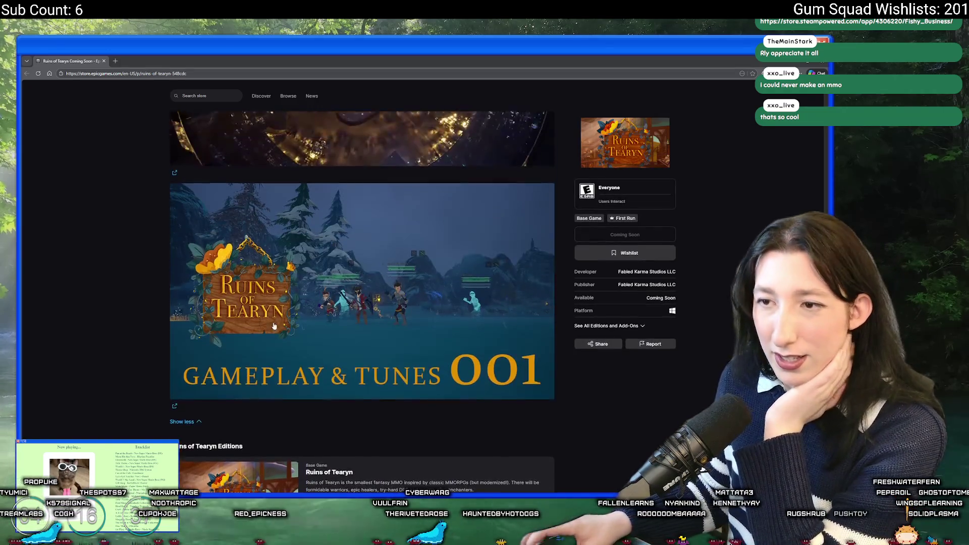
scroll(274, 325, "up", 5)
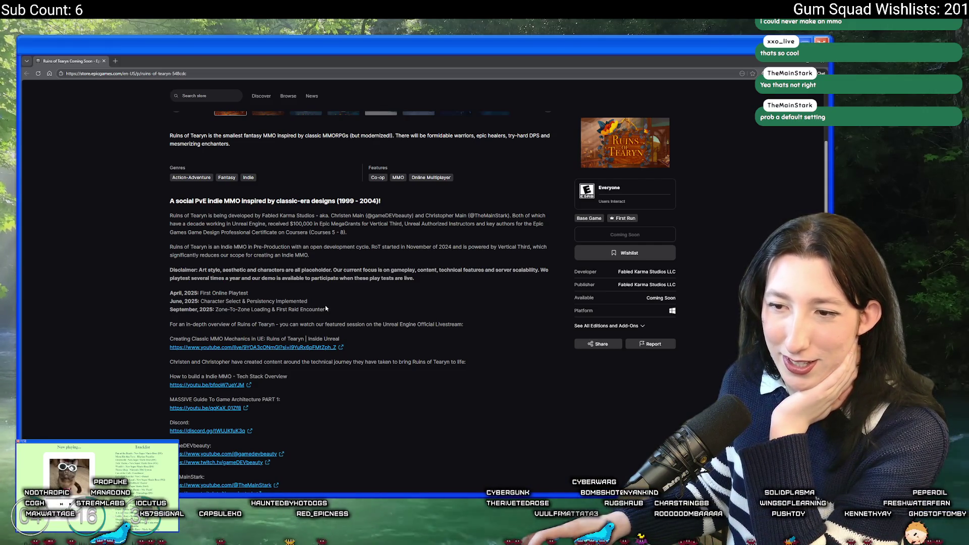
left_click_drag(325, 309, 185, 293)
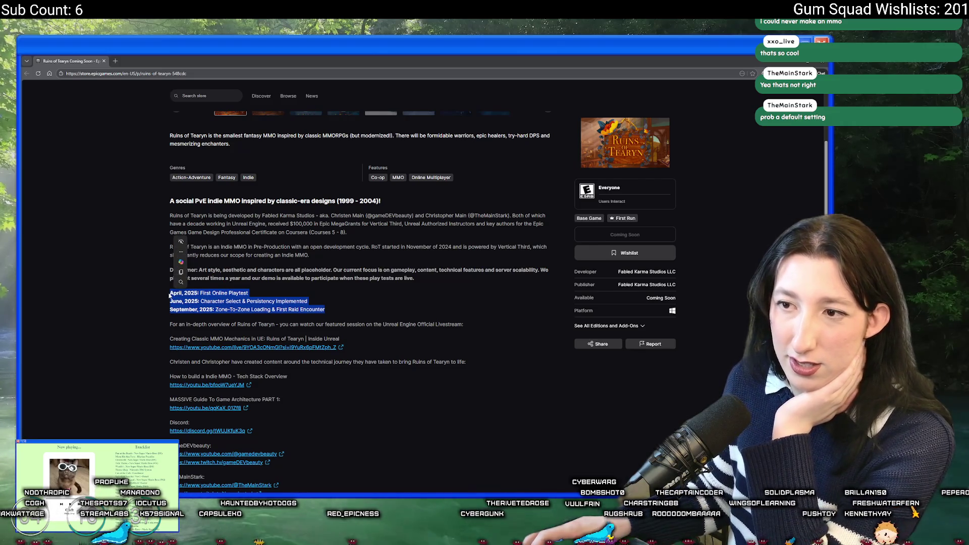
left_click(348, 245)
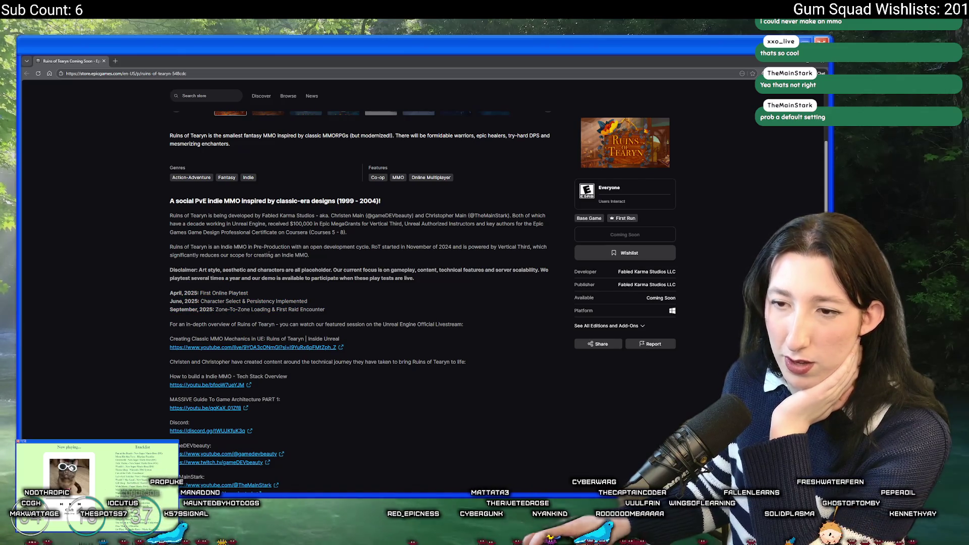
scroll(300, 302, "down", 15)
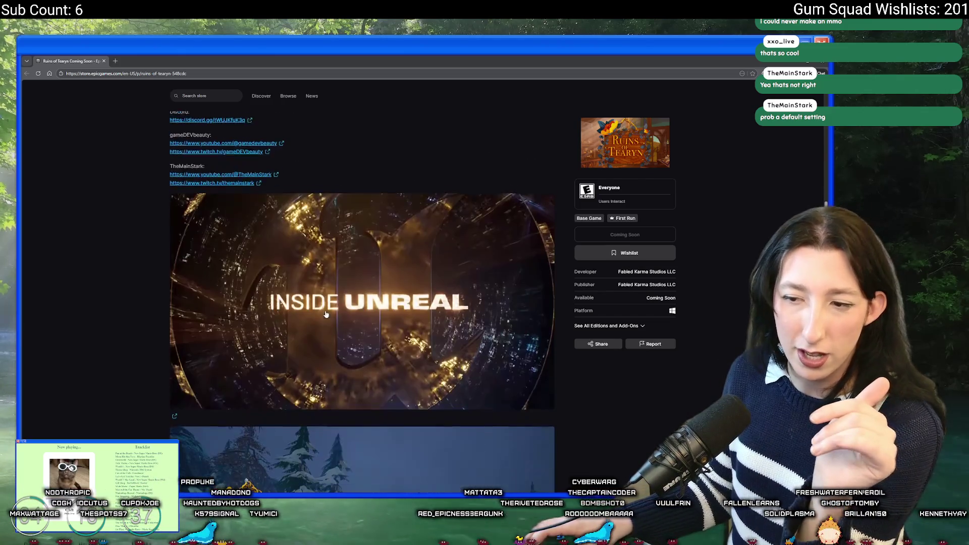
scroll(299, 303, "down", 6)
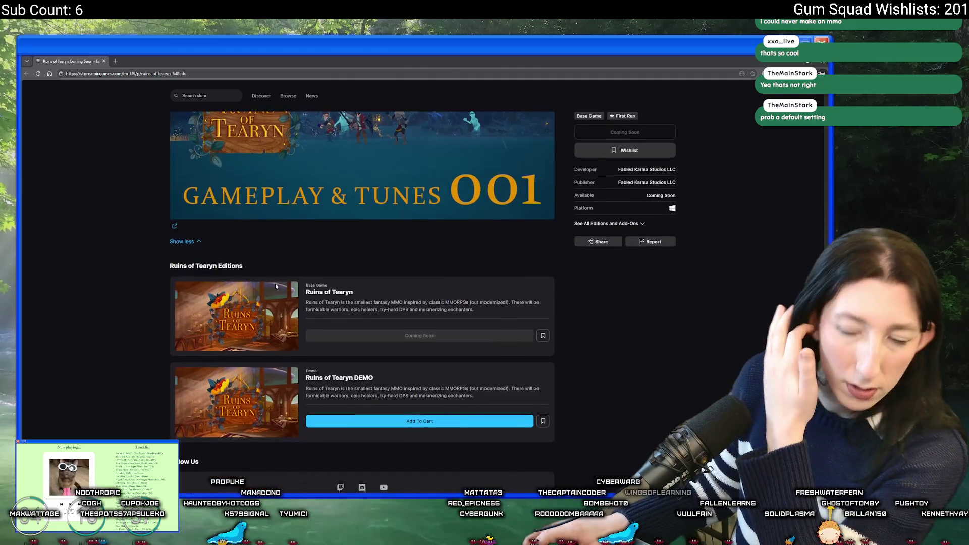
scroll(302, 264, "down", 3)
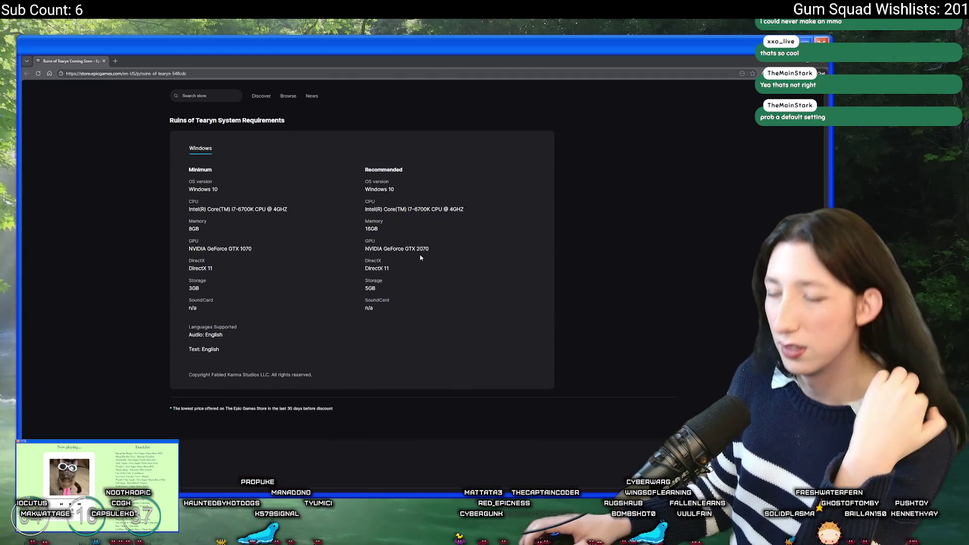
scroll(353, 252, "up", 18)
scroll(390, 245, "up", 10)
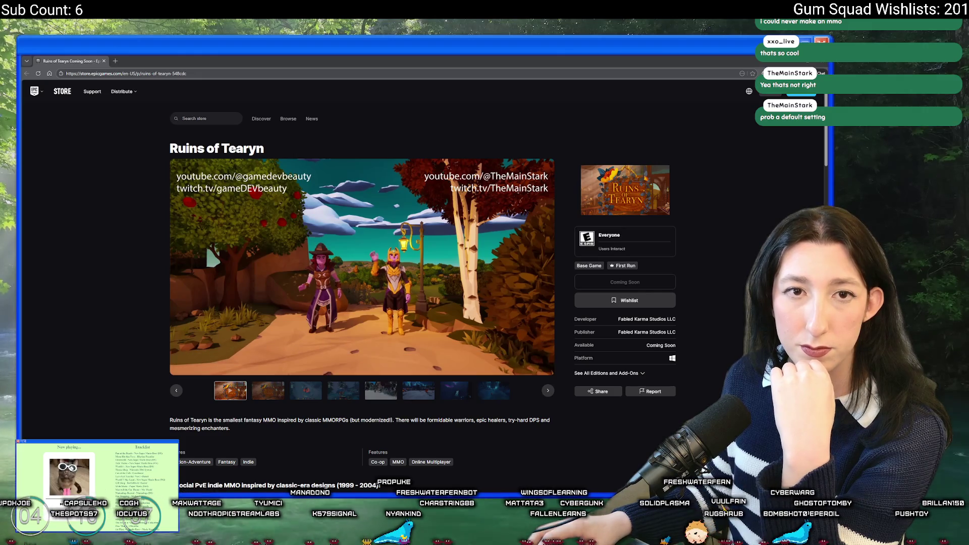
- Move the Fishy Business Steam tab into this browser window alongside Ruins of Tearyn
mouse_move(3, 127)
left_mouse_down()
mouse_move(324, 127)
mouse_move(100, 59)
left_mouse_up()
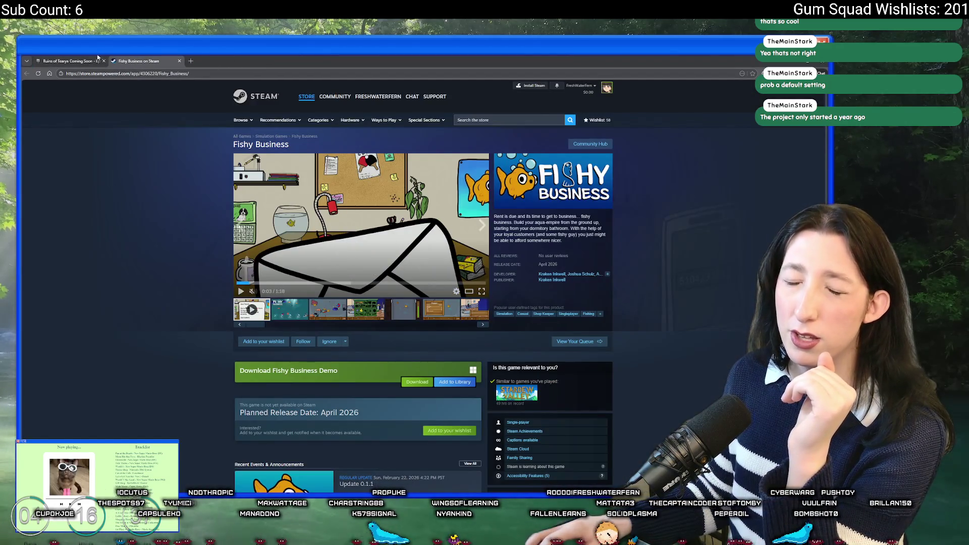
left_click(86, 61)
scroll(393, 237, "down", 7)
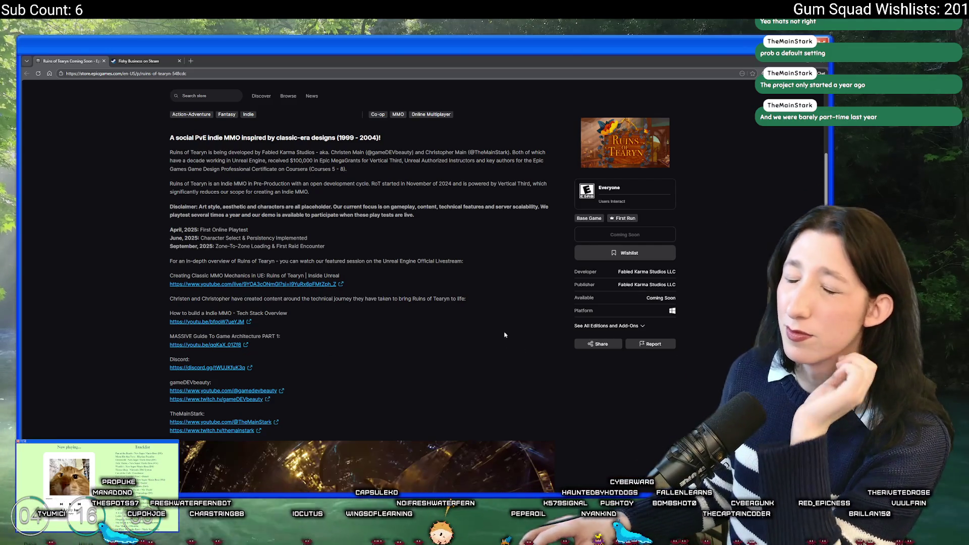
- Restart the Fishy Business trailer from the beginning with the volume turned up
left_click(142, 61)
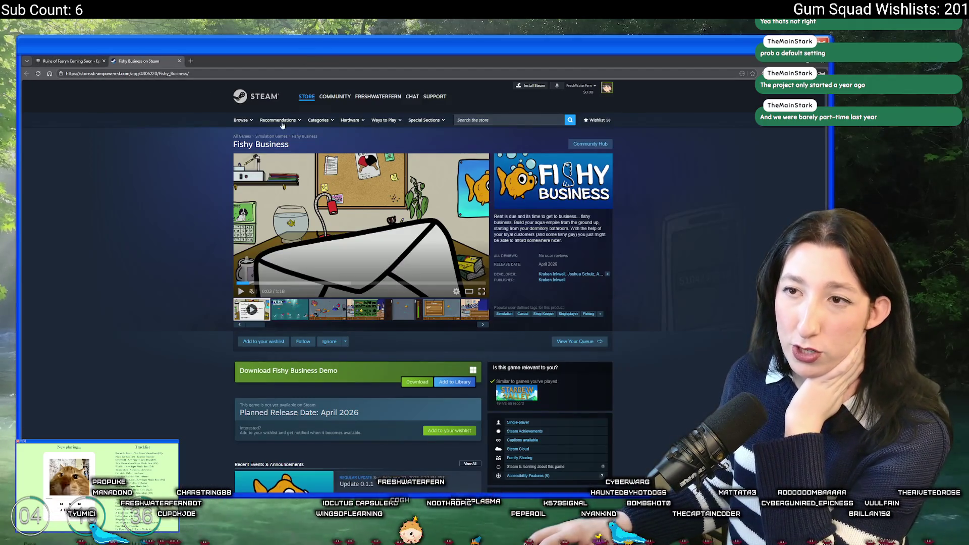
left_click(251, 309)
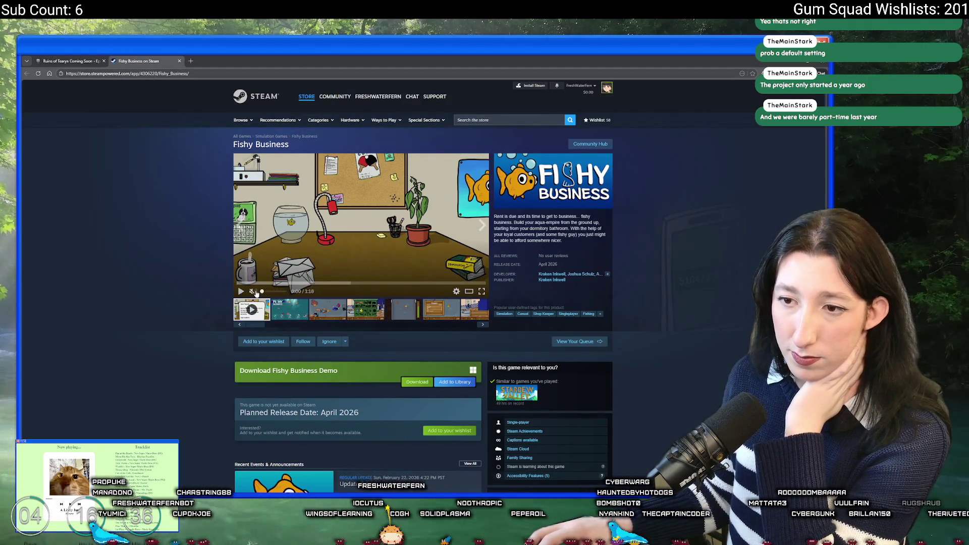
left_click_drag(273, 293, 281, 296)
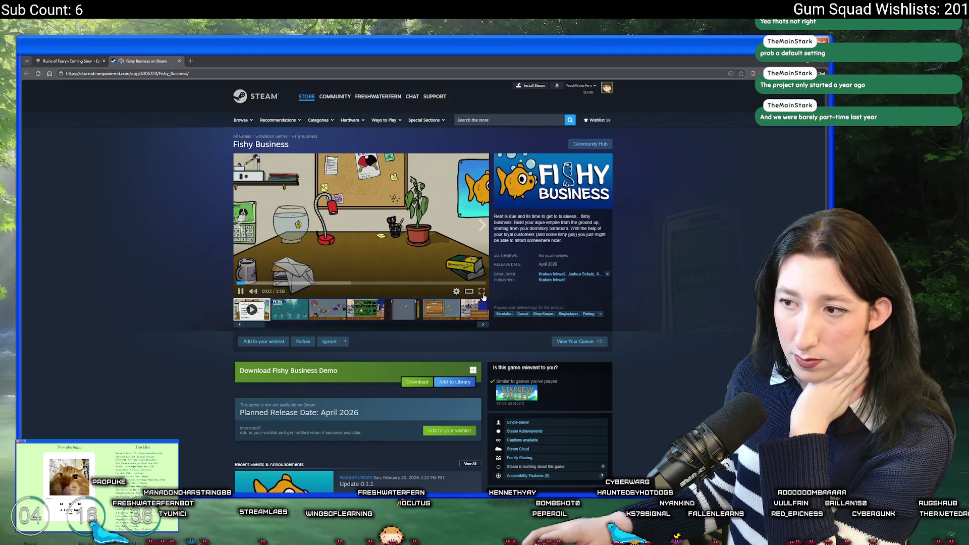
left_click(483, 294)
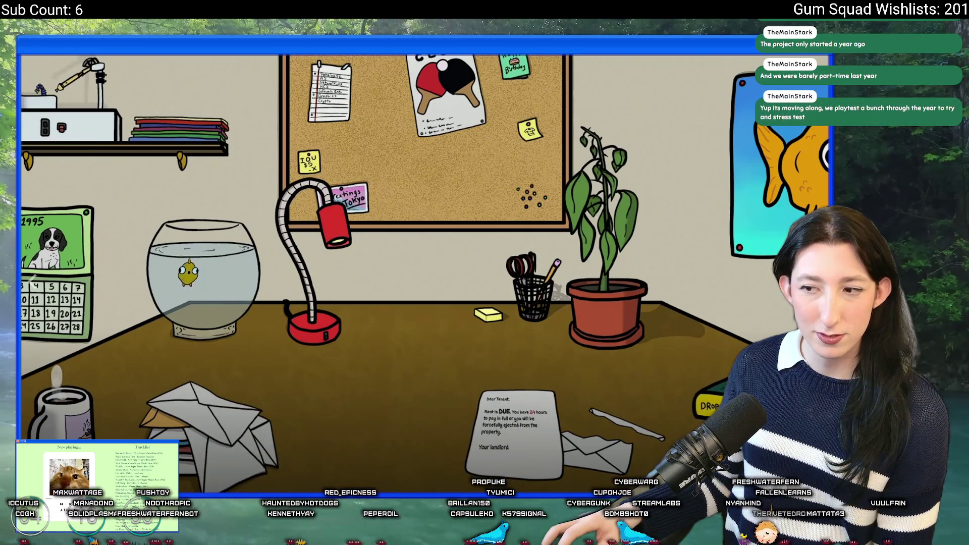
left_click(388, 302)
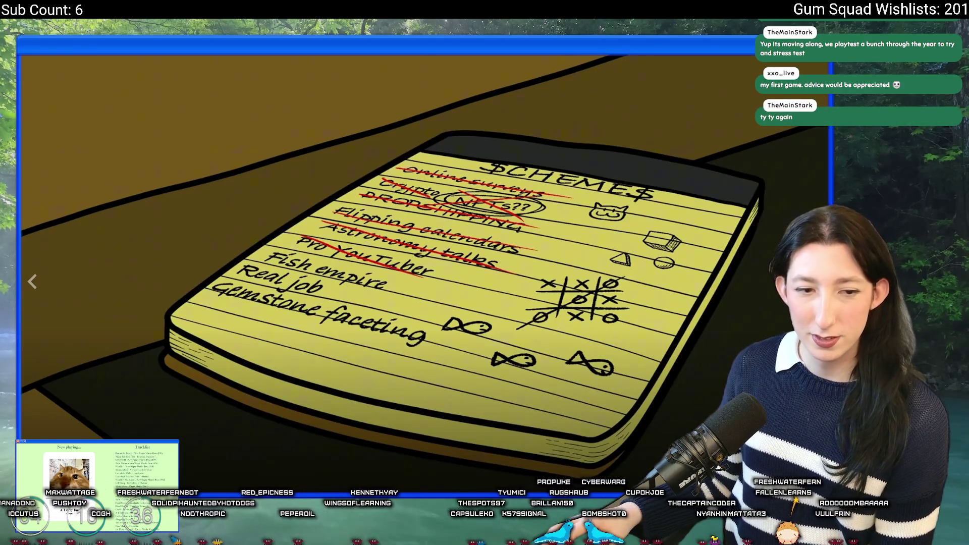
left_click(31, 282)
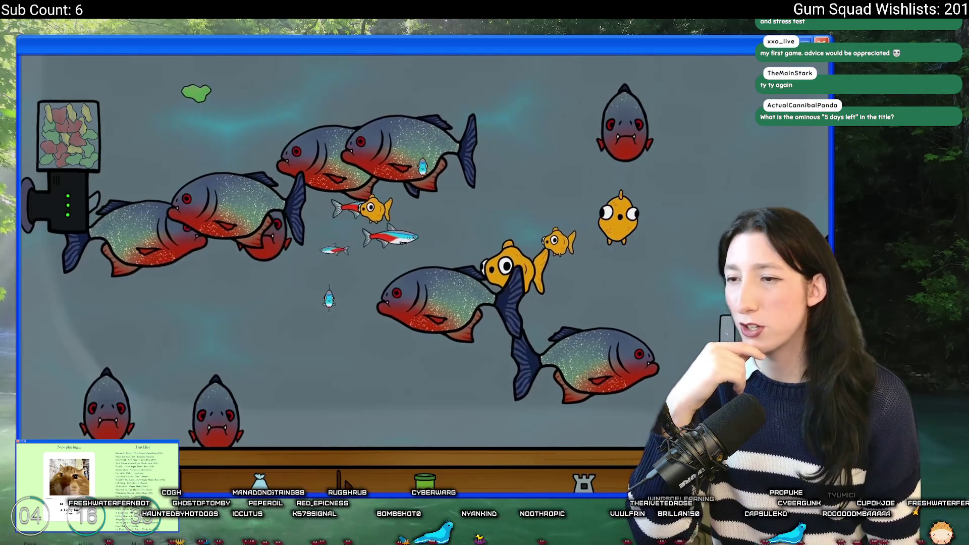
type("57370")
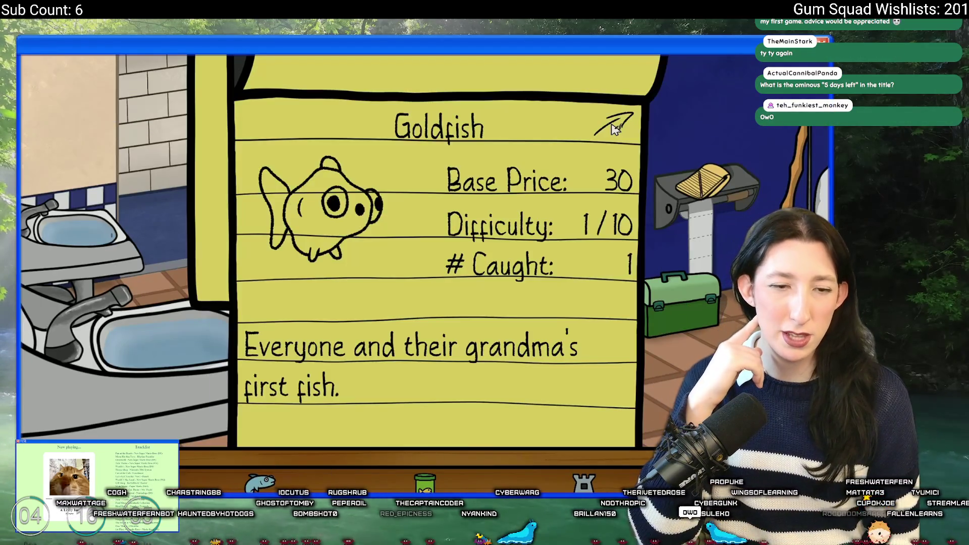
left_click(615, 127)
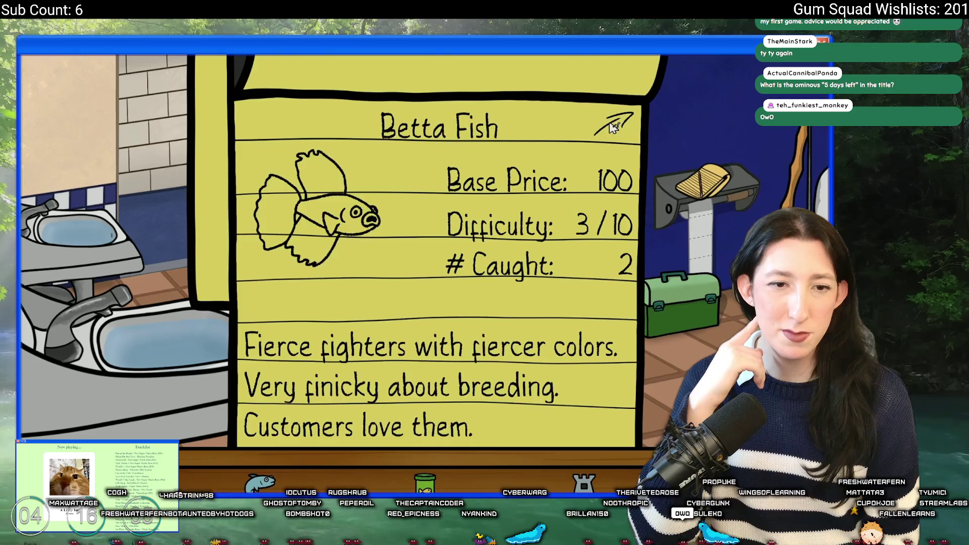
left_click(615, 127)
left_click(615, 127)
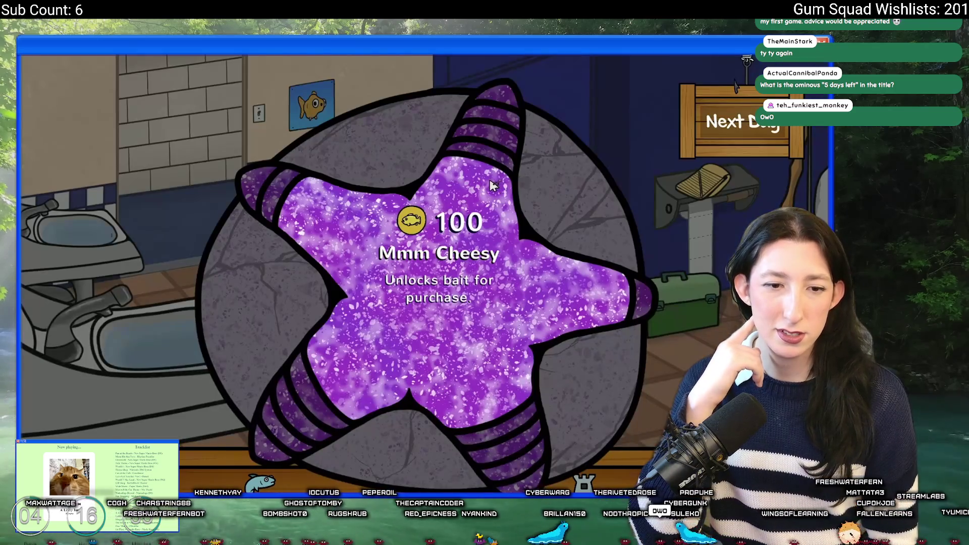
left_click(504, 157)
left_click(508, 145)
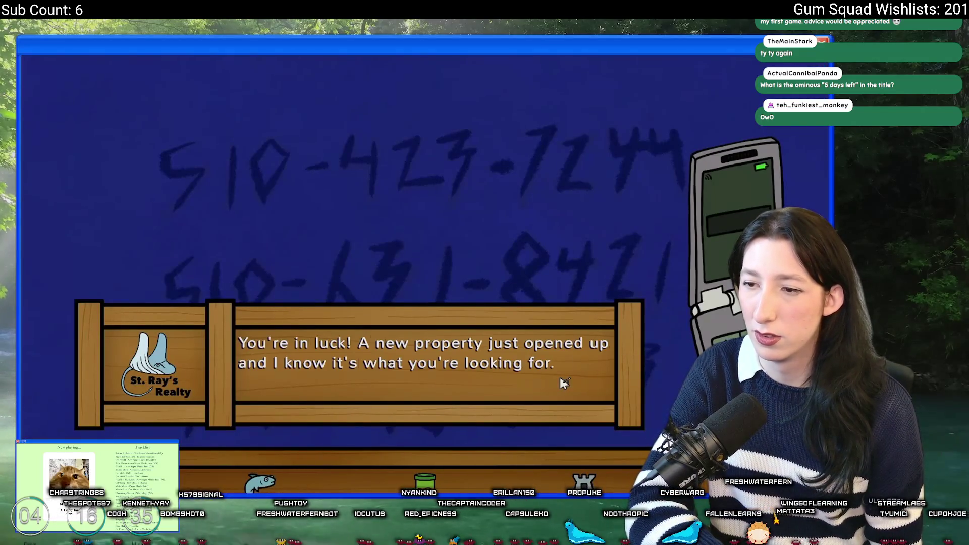
left_click(564, 383)
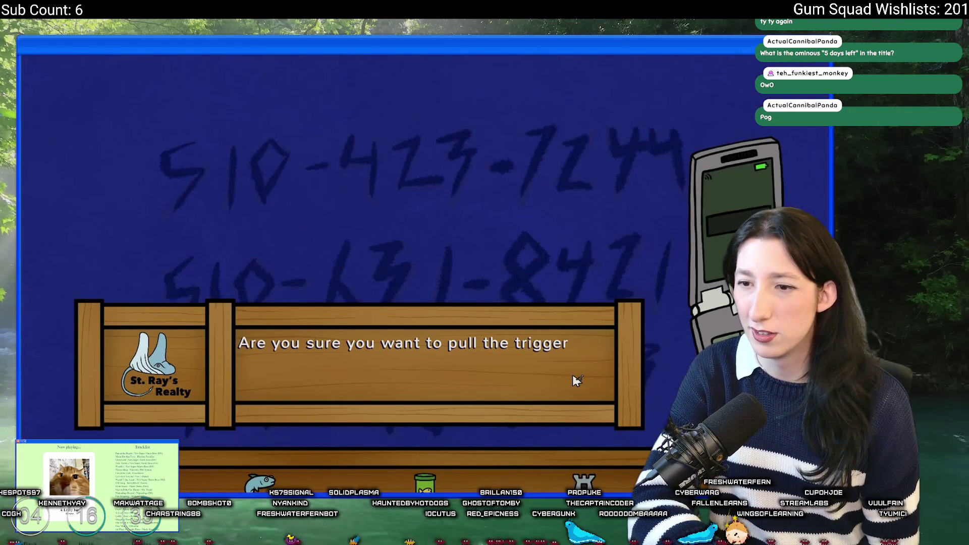
left_click(577, 381)
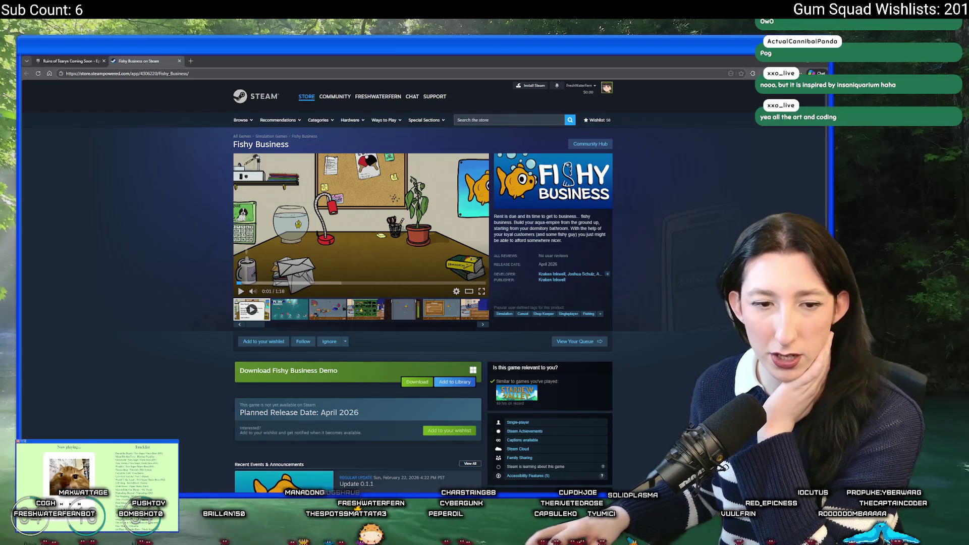
- Page through the Fishy Business screenshots full size to the phone-numbers shot, then close the viewer
left_click(337, 315)
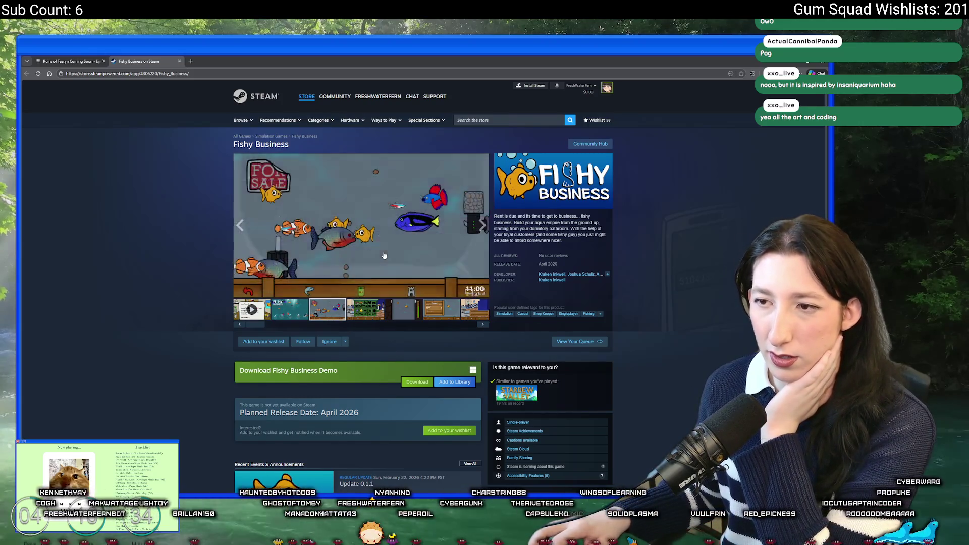
left_click(390, 250)
left_click(389, 251)
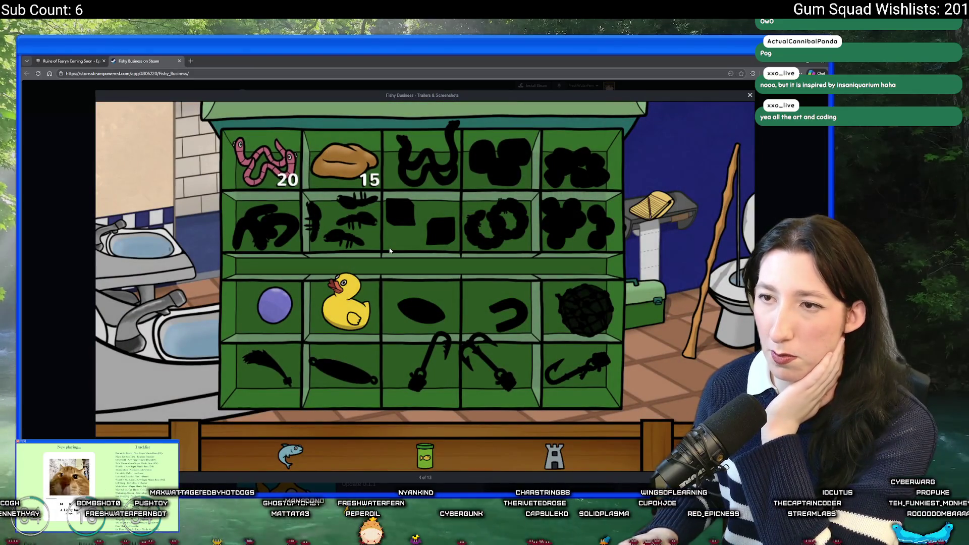
left_click(390, 251)
left_click(390, 250)
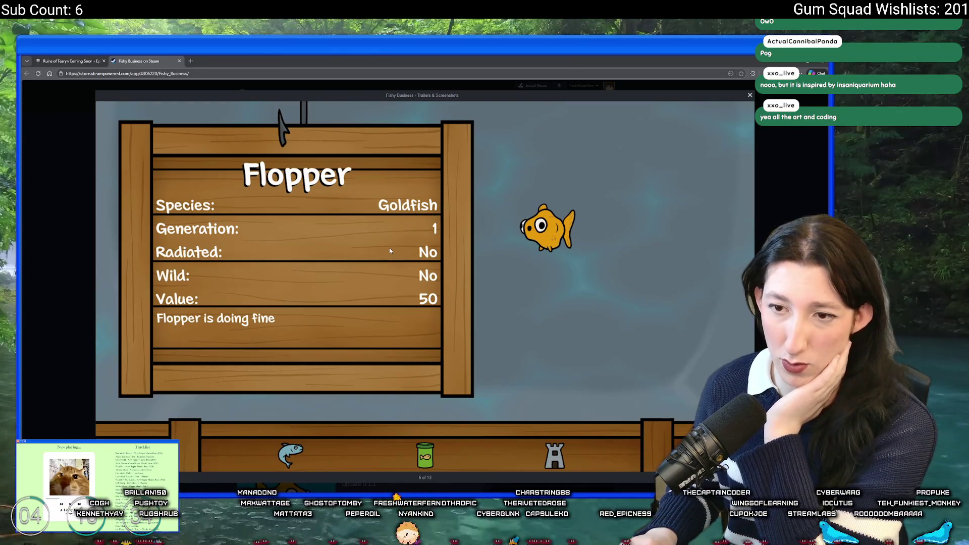
left_click(390, 250)
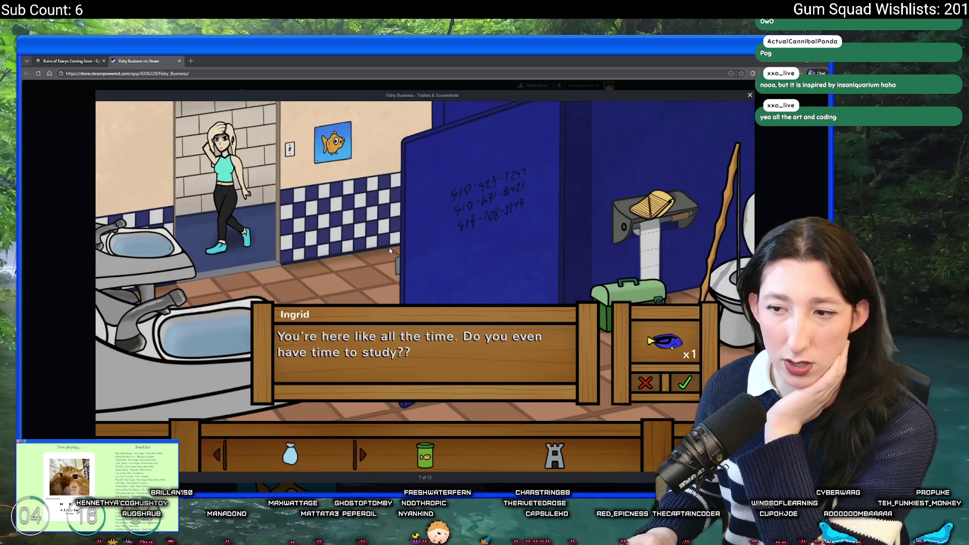
left_click(389, 250)
left_click(390, 250)
left_click(390, 250)
key("Left")
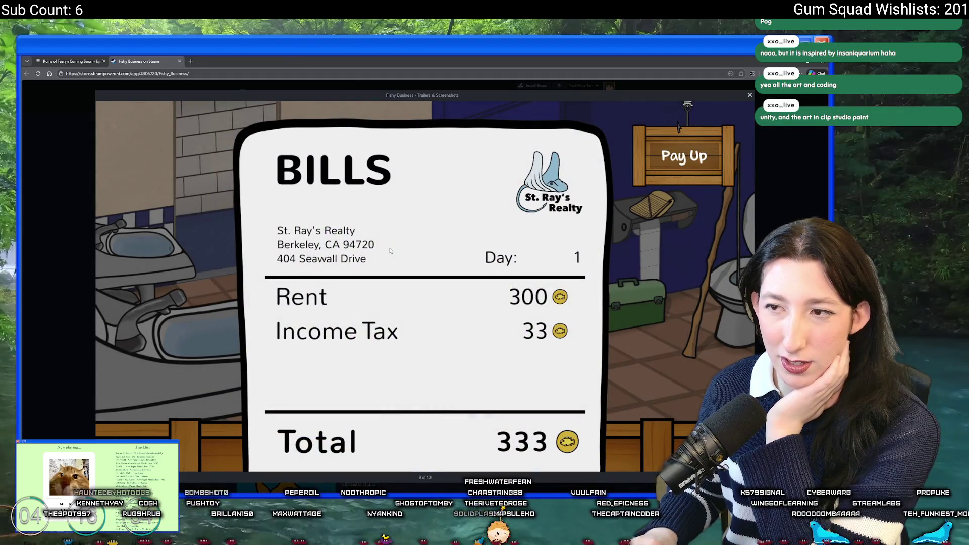
left_click(390, 250)
left_click(390, 251)
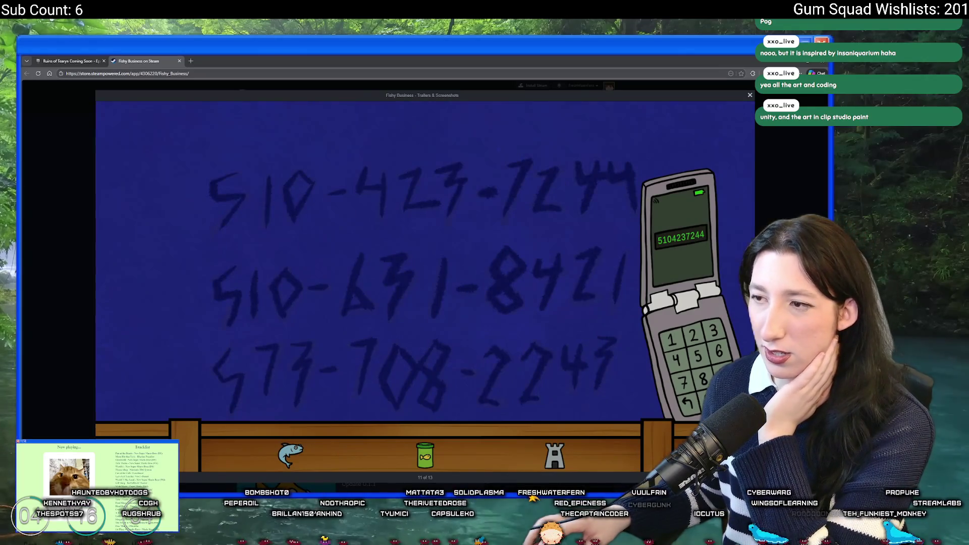
key("Escape")
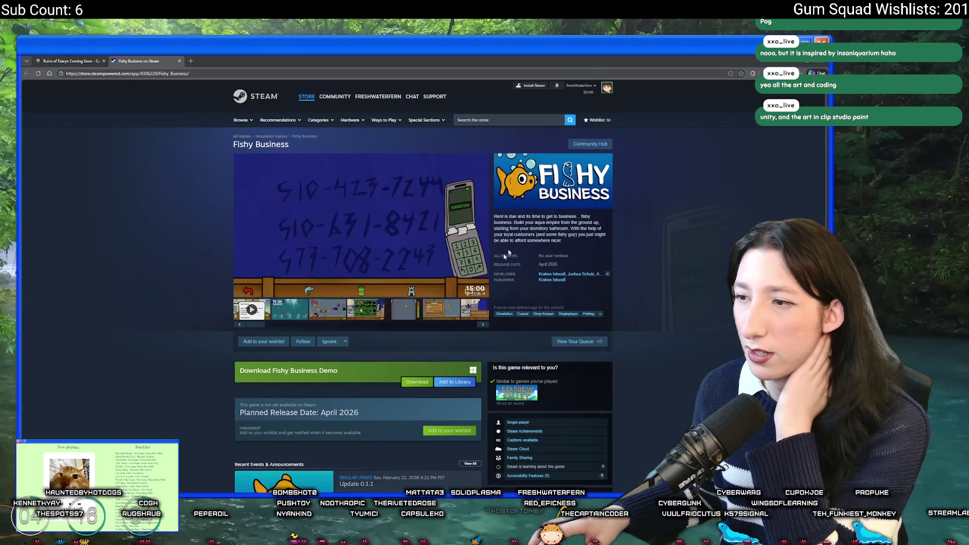
scroll(508, 252, "down", 5)
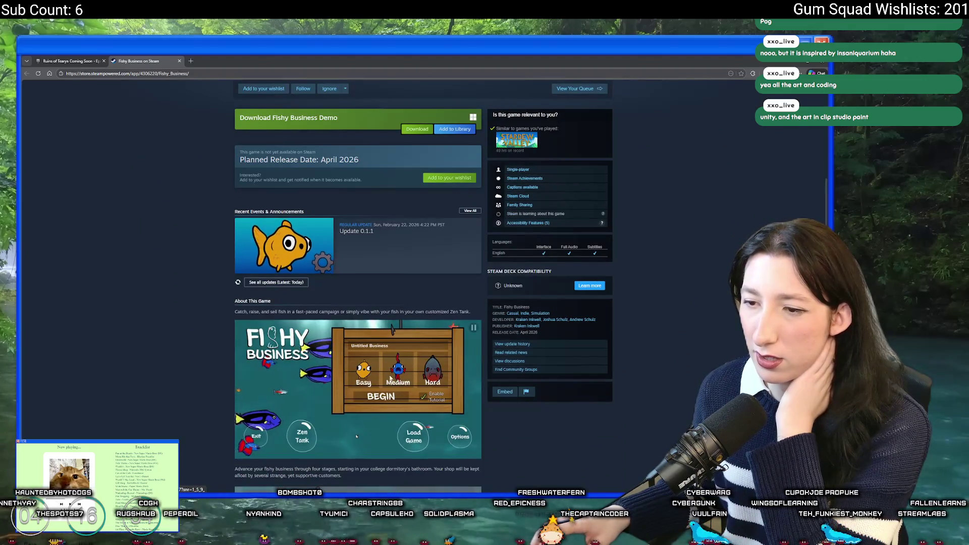
scroll(360, 424, "down", 3)
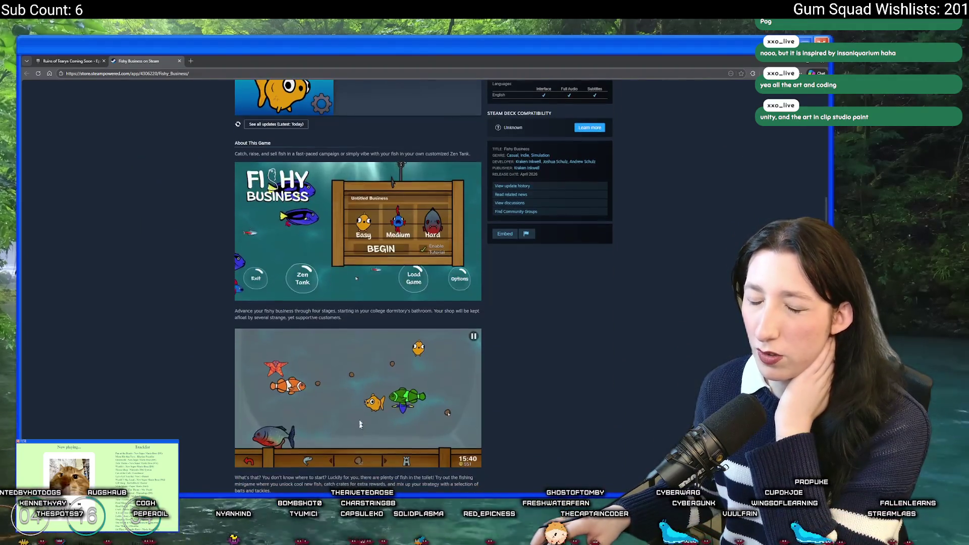
scroll(315, 152, "down", 1)
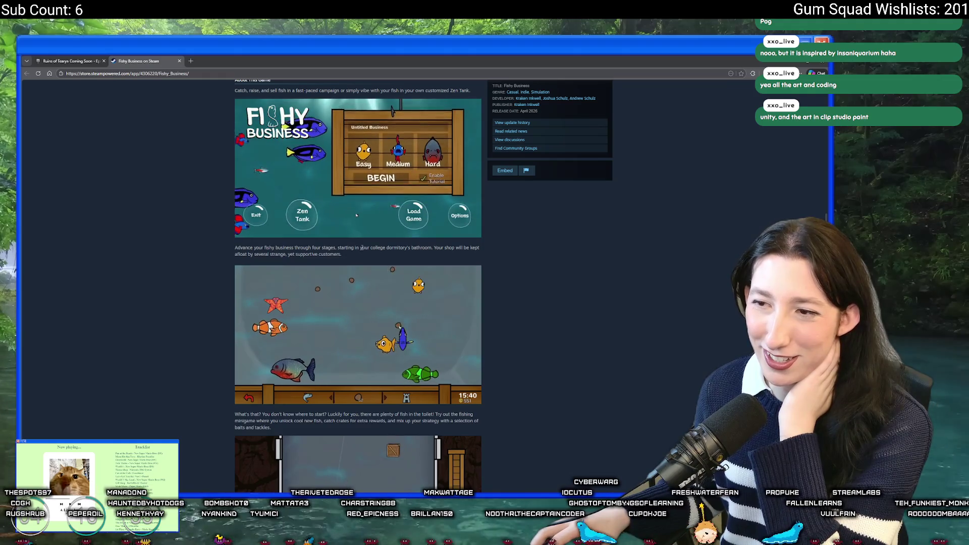
scroll(362, 248, "down", 1)
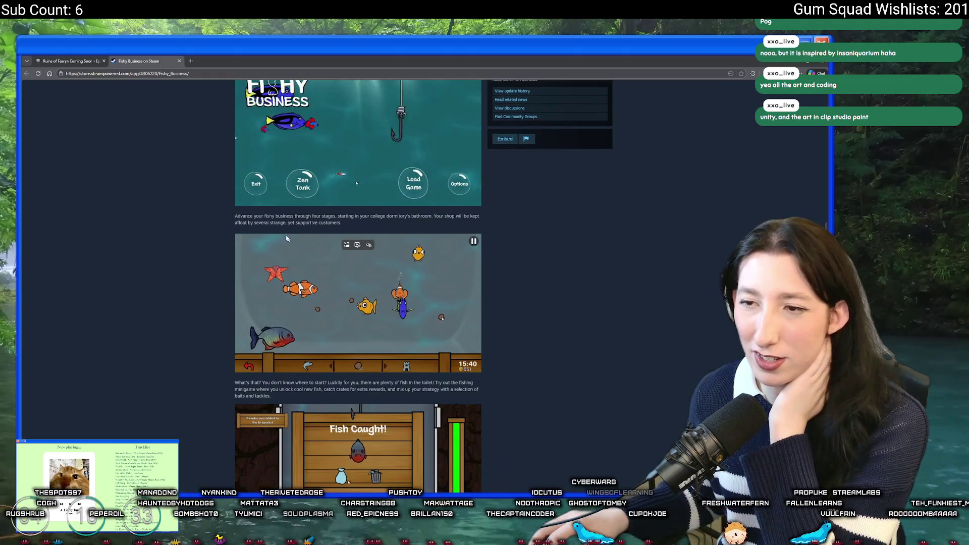
scroll(296, 227, "down", 3)
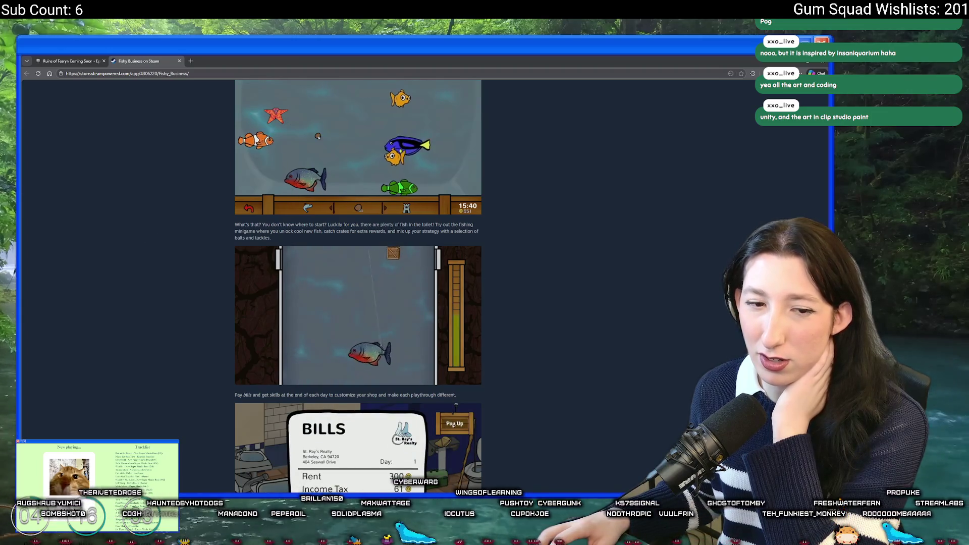
scroll(274, 222, "down", 4)
scroll(274, 222, "down", 3)
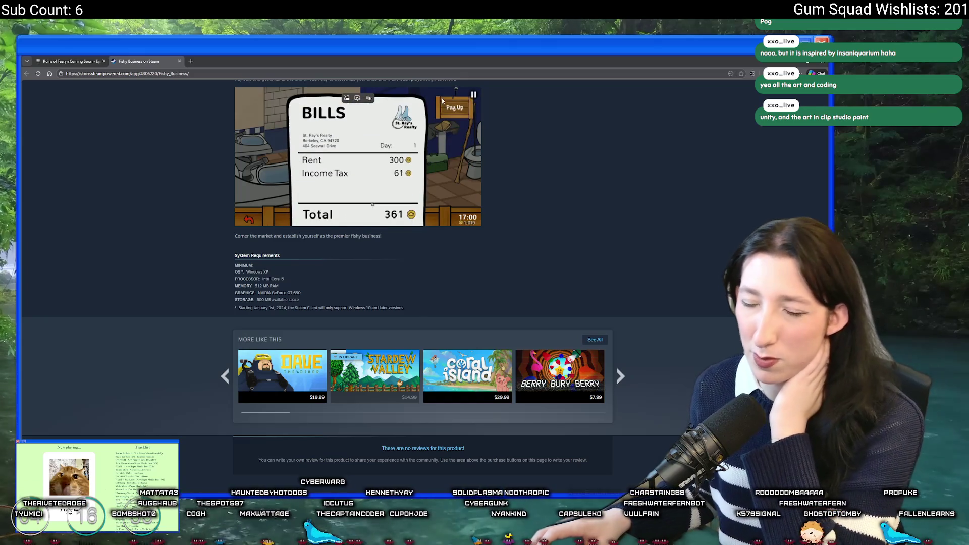
scroll(571, 232, "up", 10)
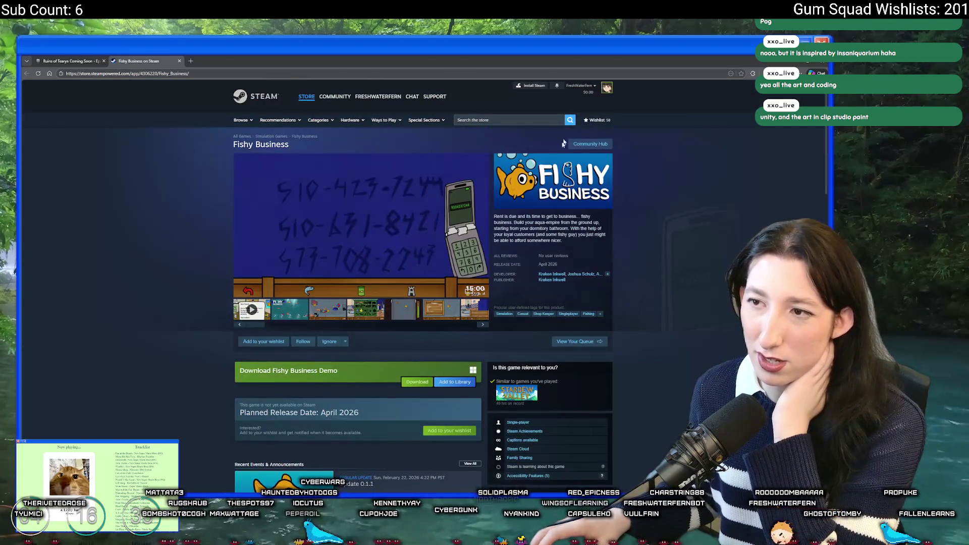
- Add Fishy Business to the Steam wishlist and show the green inventory screenshot
left_click(437, 431)
scroll(355, 376, "down", 1)
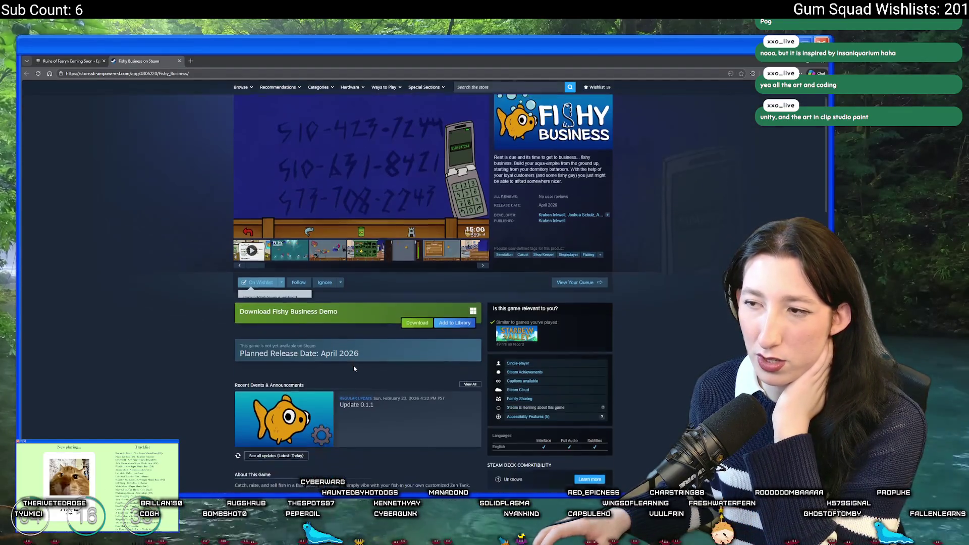
scroll(369, 304, "up", 1)
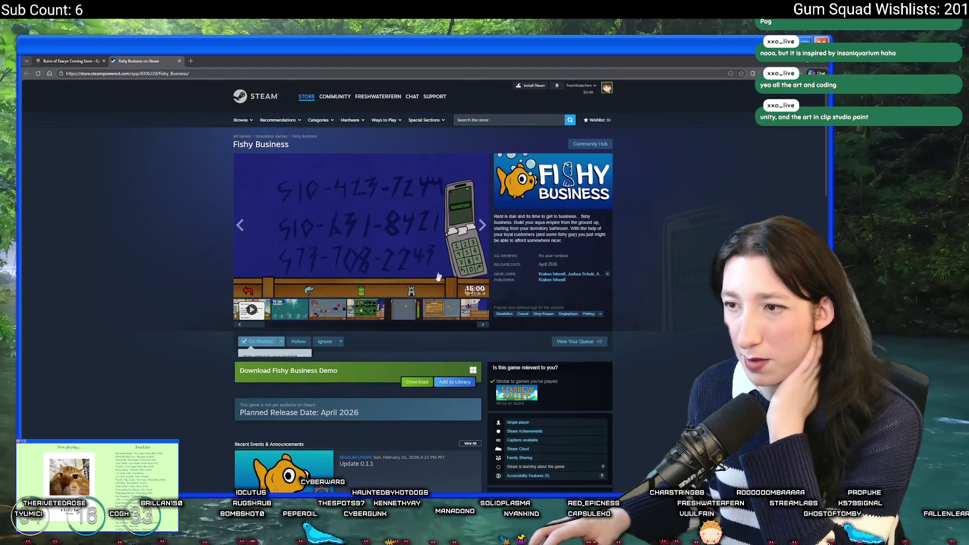
left_click(363, 305)
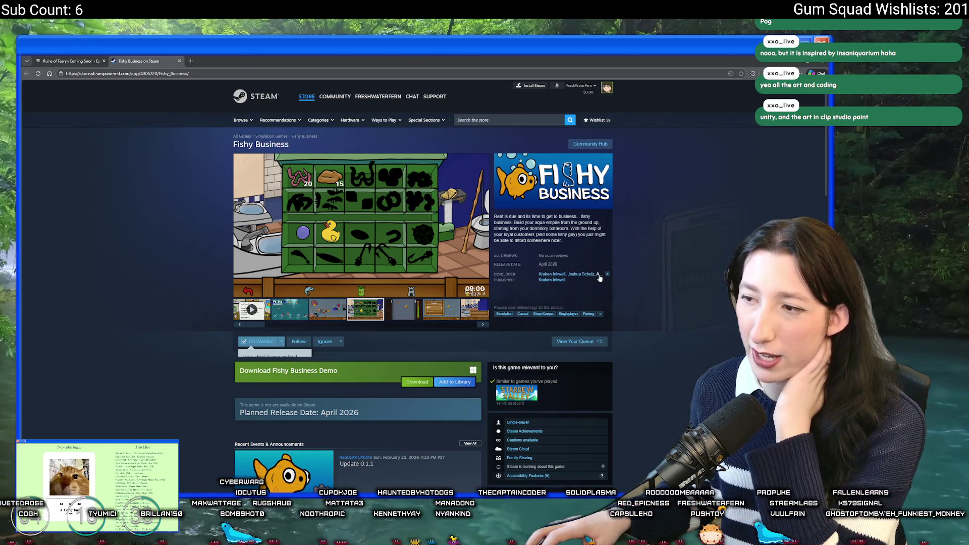
- Check the games listed by developers Andrew Schulz and Kraken Inkwell, returning to Fishy Business
left_click(599, 275)
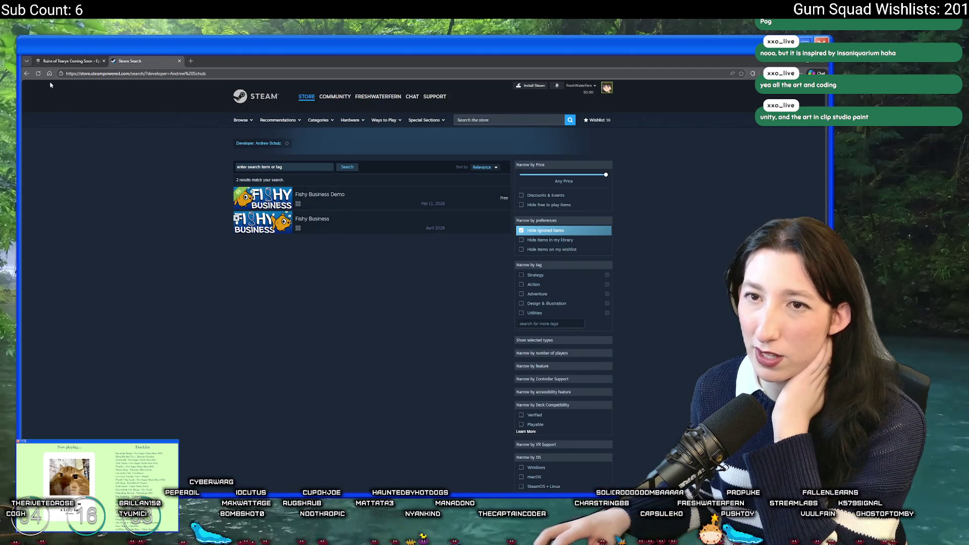
left_click(27, 73)
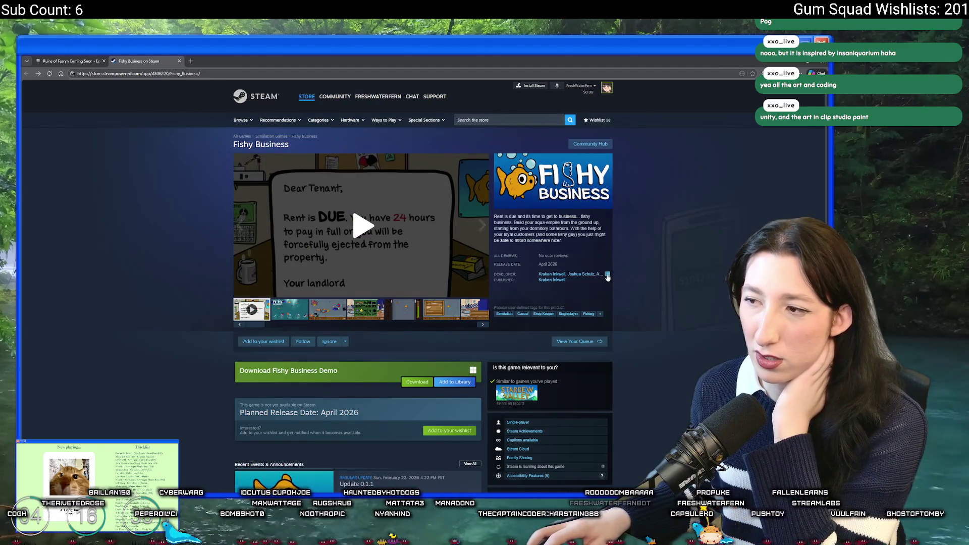
left_click(603, 274)
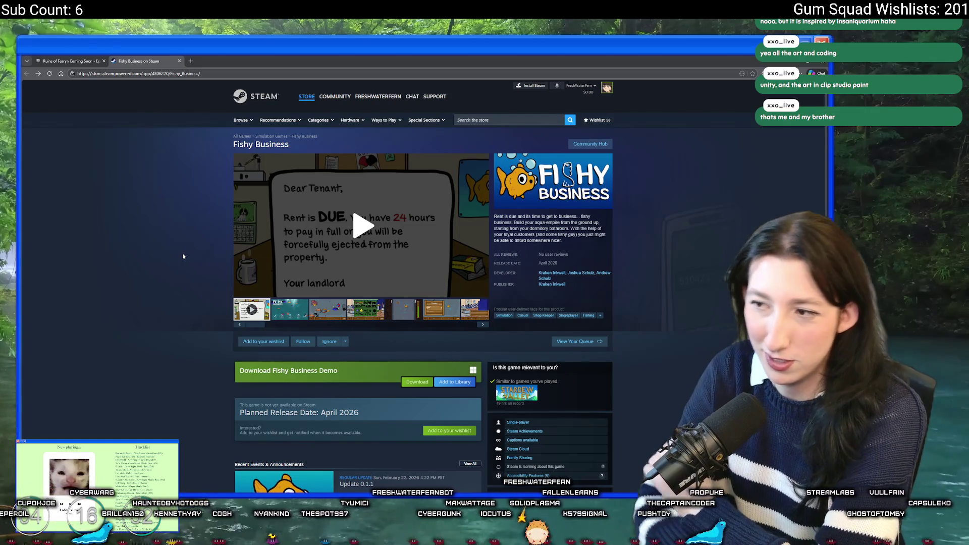
left_click(552, 273)
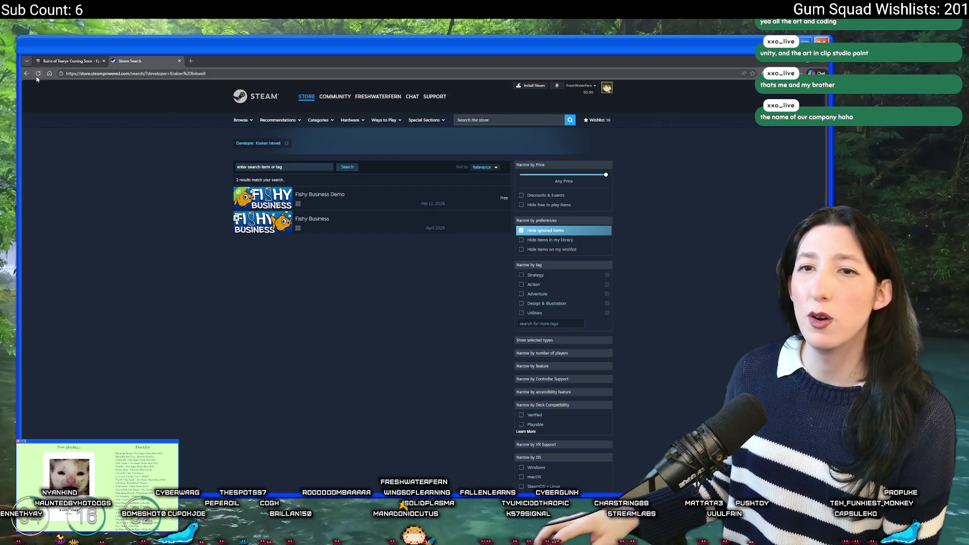
left_click(343, 223)
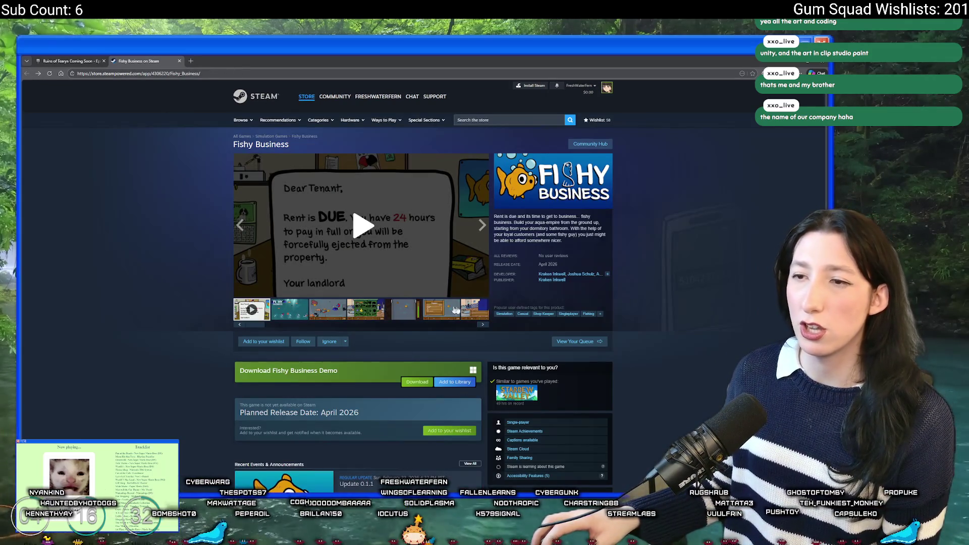
left_click(607, 274)
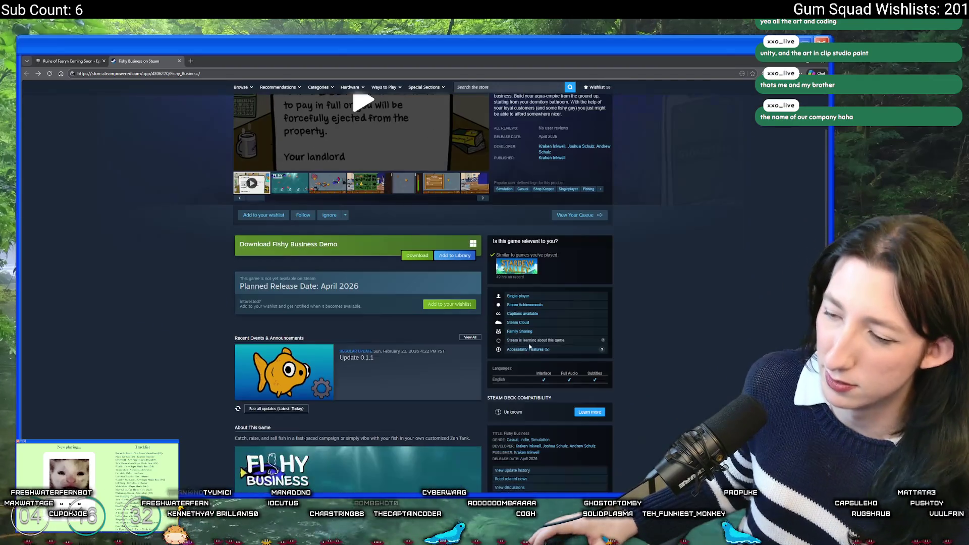
- Expand the Accessibility Features details, scroll through the page, and click the trailer at the rent letter
scroll(540, 361, "down", 3)
left_click(534, 353)
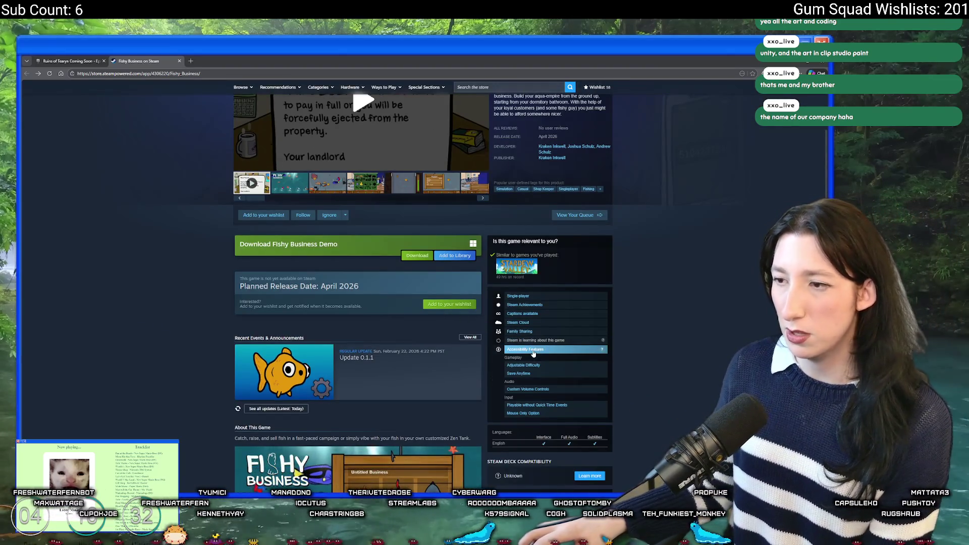
scroll(530, 346, "down", 1)
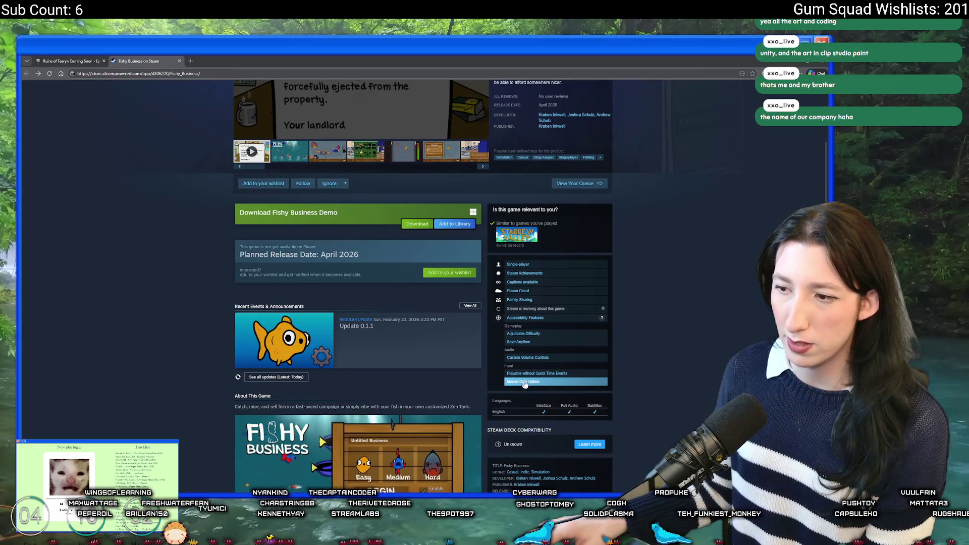
scroll(453, 318, "down", 5)
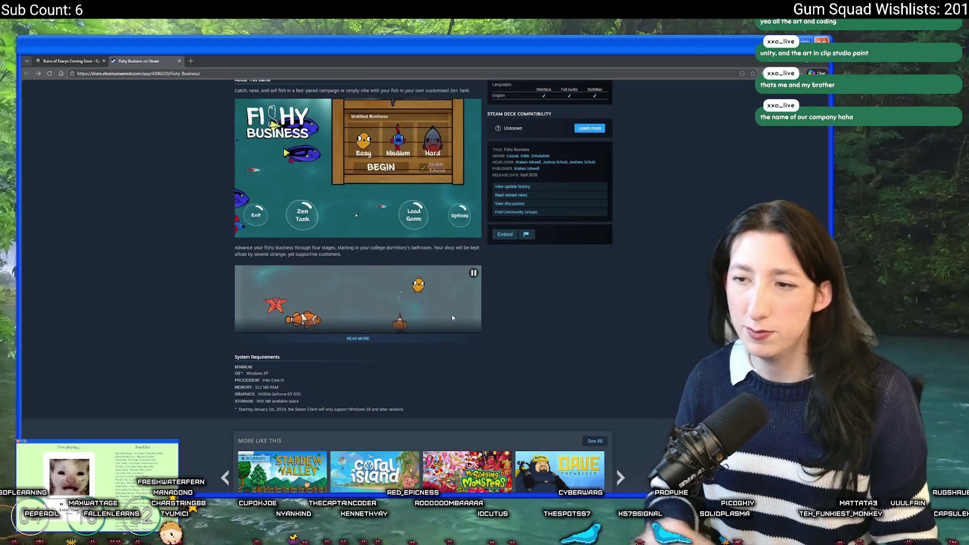
scroll(411, 331, "down", 2)
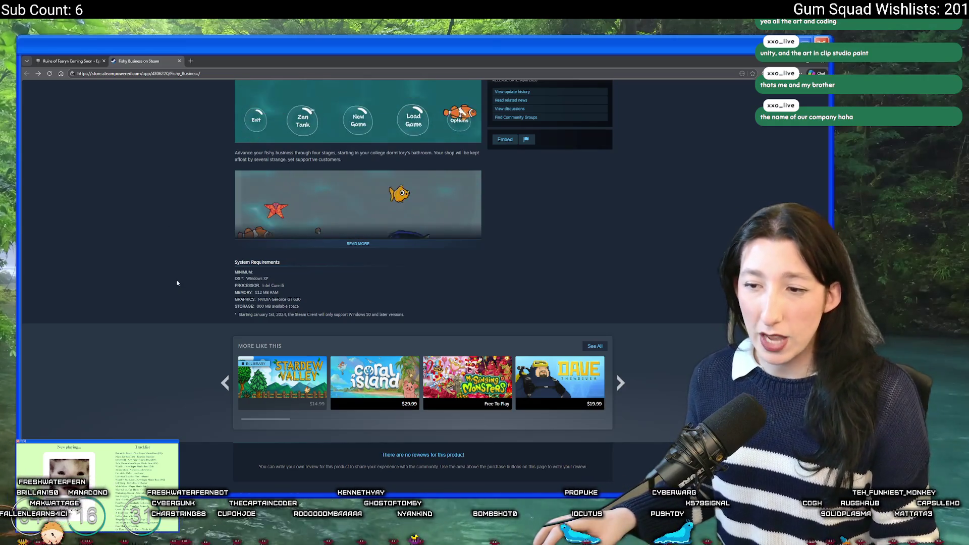
scroll(177, 227, "up", 10)
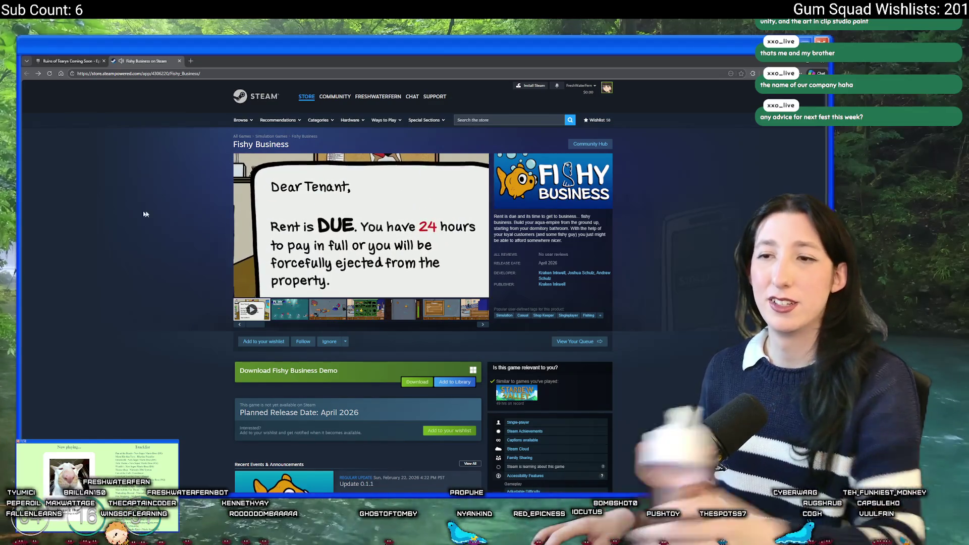
left_click(314, 217)
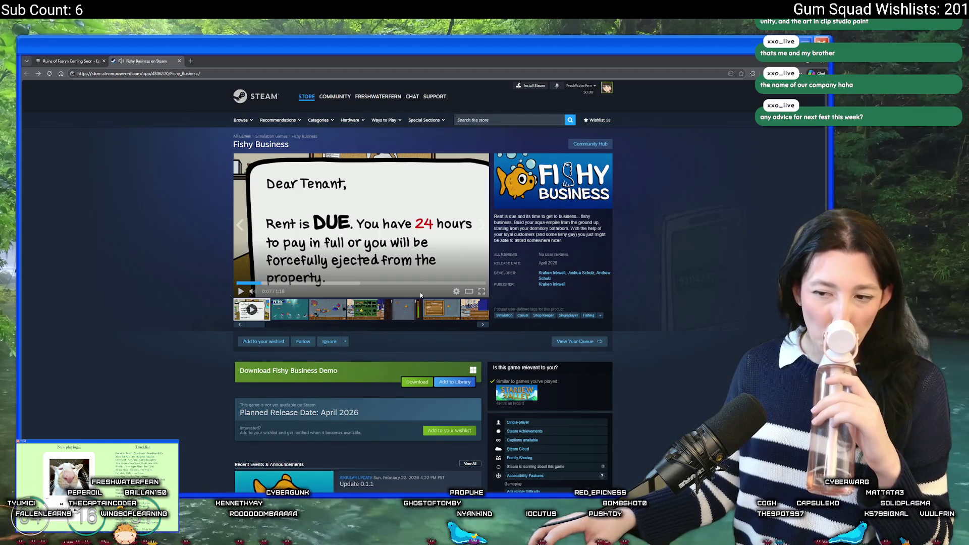
- Read and close the Update 0.1.1 announcement, then switch to the Ruins of Tearyn tab
scroll(420, 296, "down", 3)
left_click(379, 359)
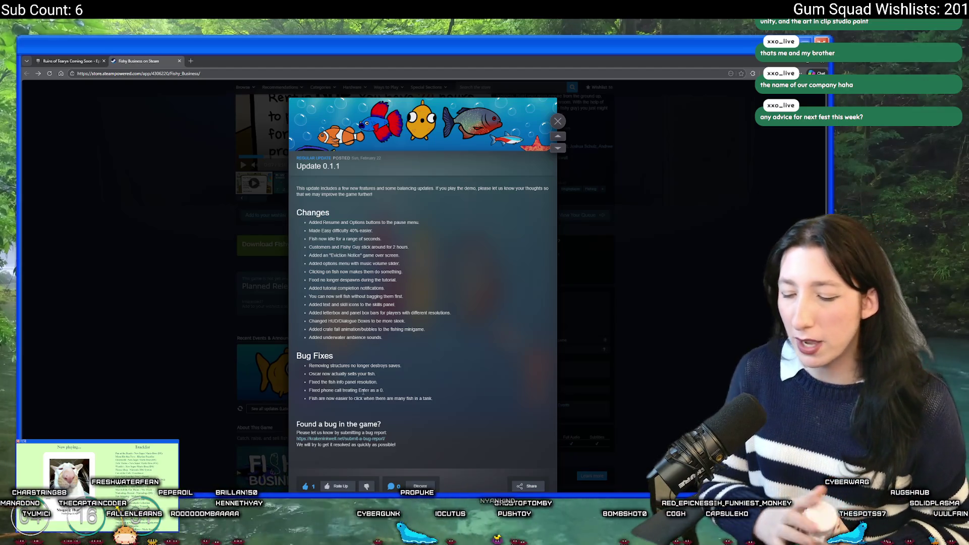
left_click(238, 228)
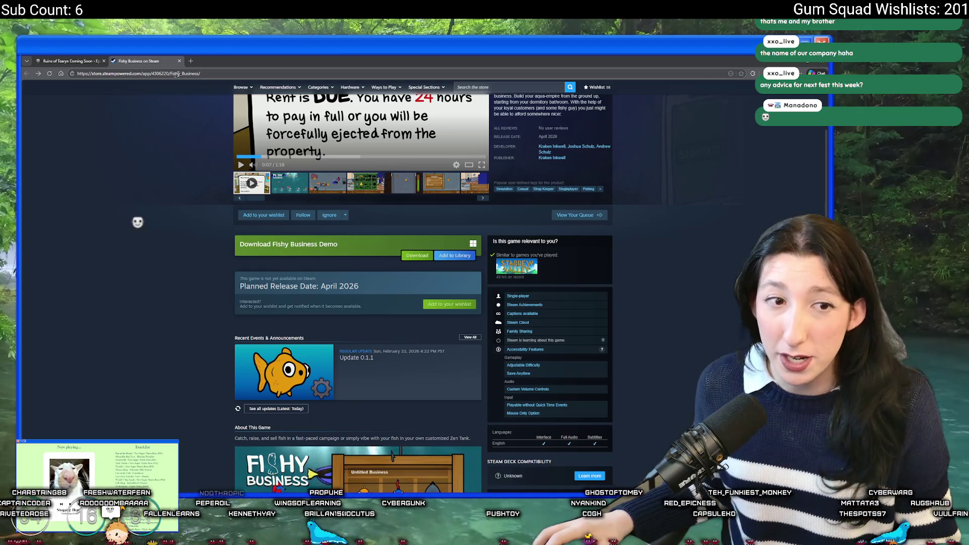
left_click(70, 60)
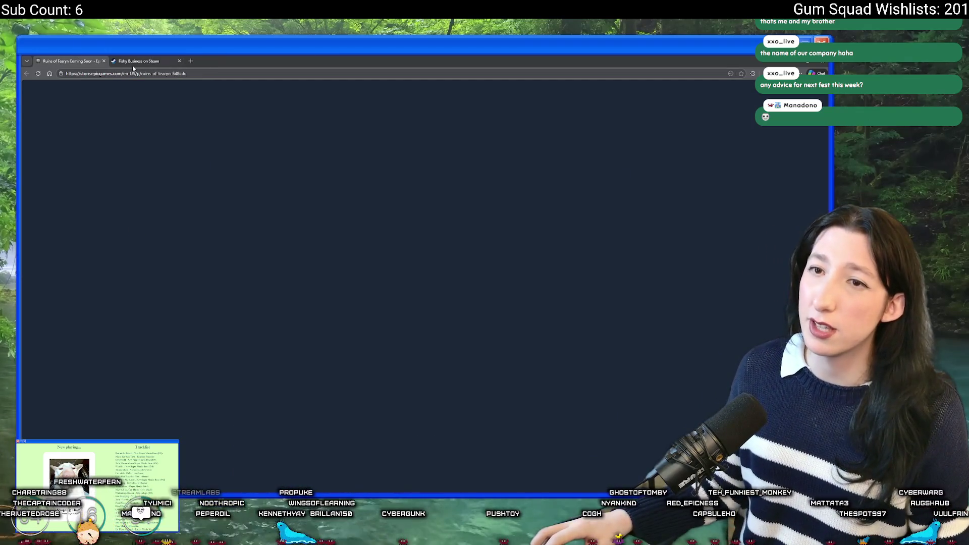
- Go to YouTube Studio's Content list and open 'I Made A Multiplayer Game In 3 Months'
left_click(144, 73)
type("youtube")
key("Return")
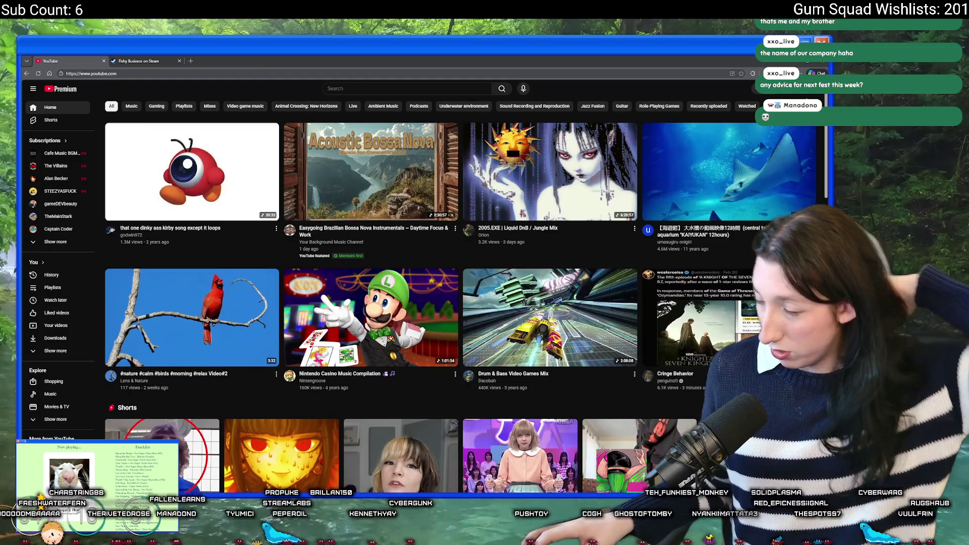
left_click(808, 95)
left_click(757, 181)
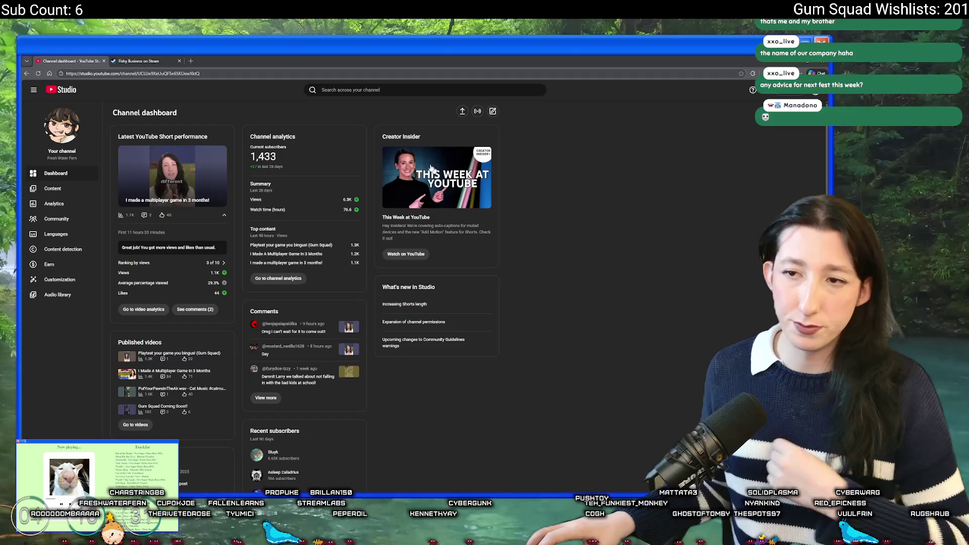
left_click(68, 192)
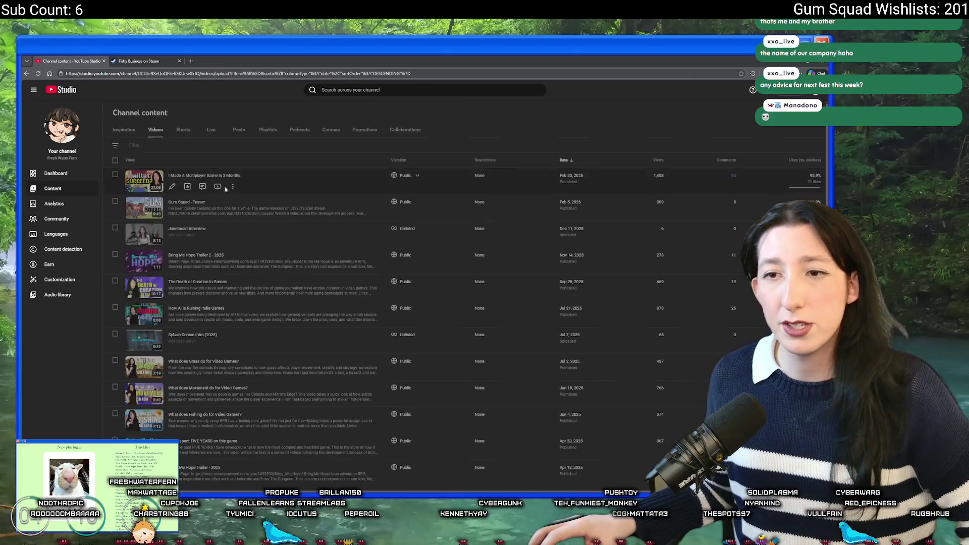
left_click(231, 178)
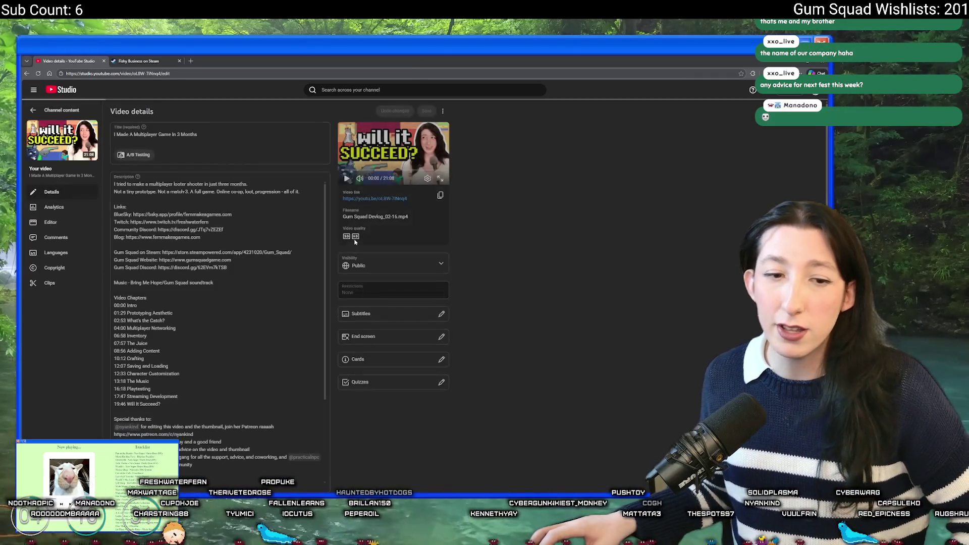
- Copy the video's share link, then close the remaining browser tabs
left_click(441, 195)
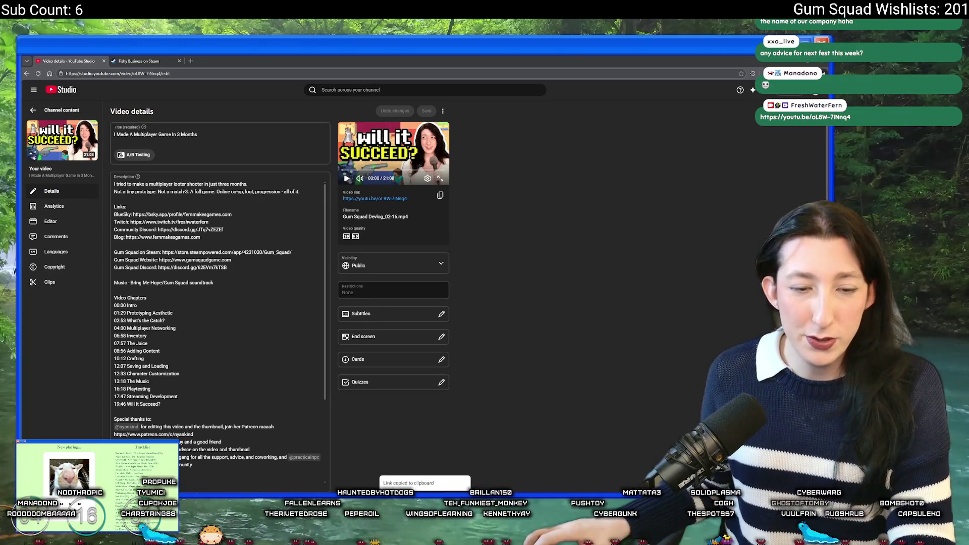
left_click(142, 61)
left_click(103, 60)
left_click(104, 61)
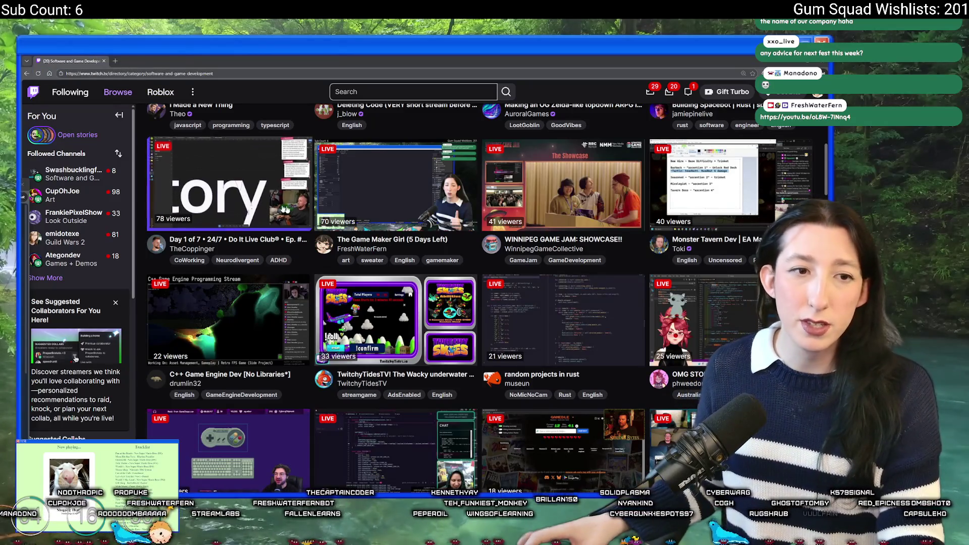
scroll(368, 223, "up", 3)
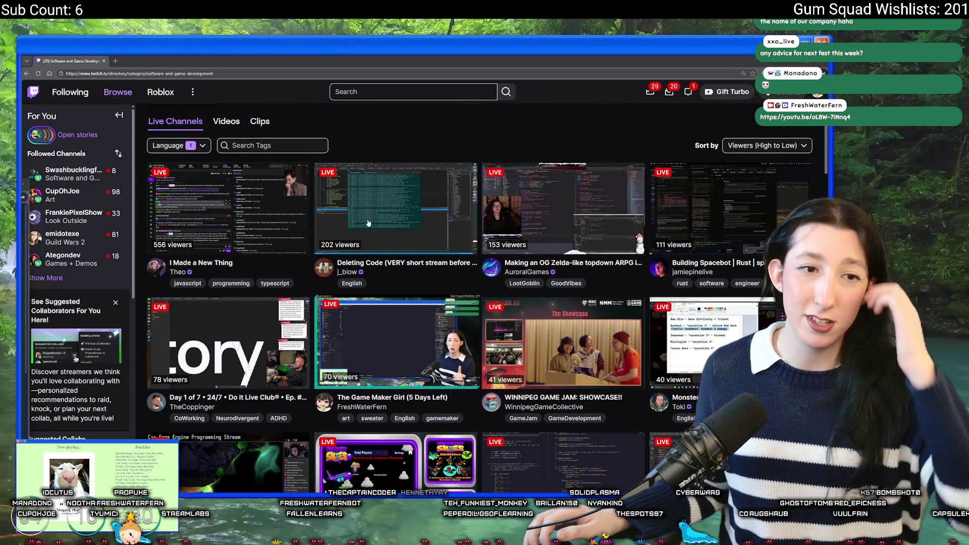